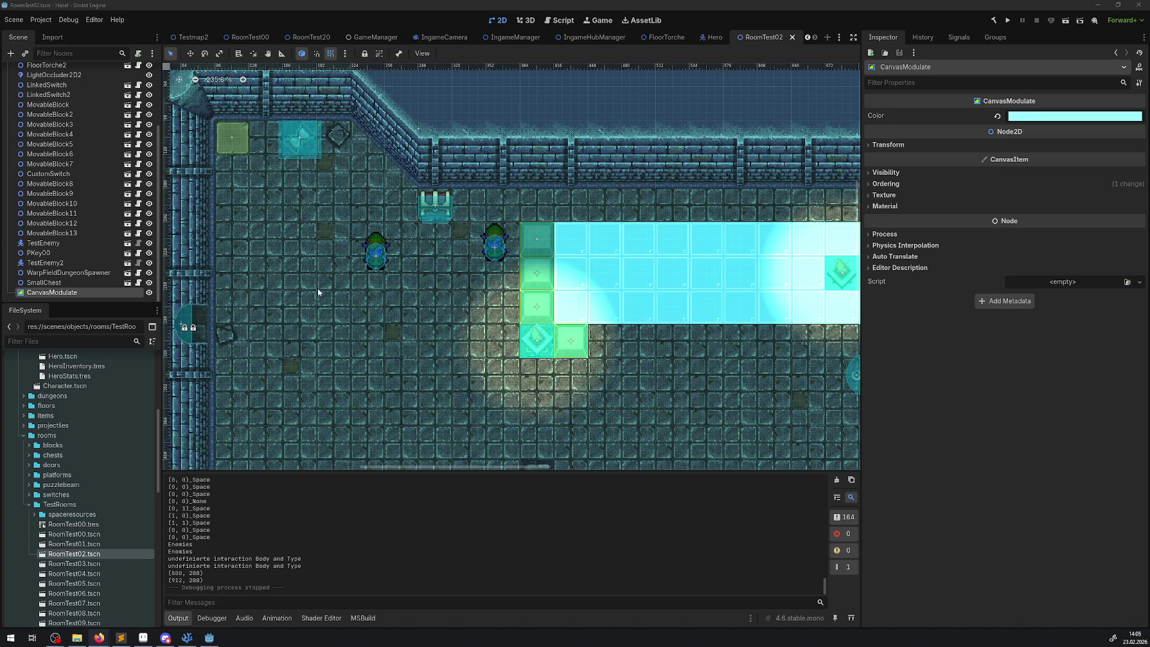
- Read about the CanvasLayer node type in the Create Node dialog, then close it without adding anything
scroll(159, 154, up, 5)
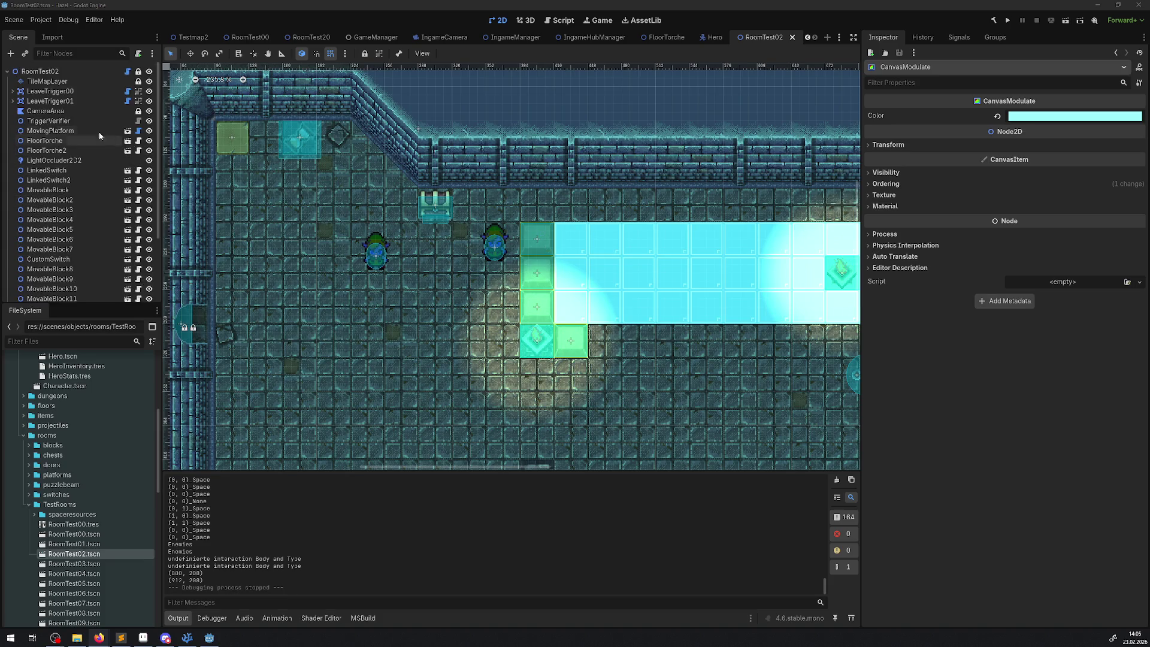
click(47, 81)
right_click(44, 83)
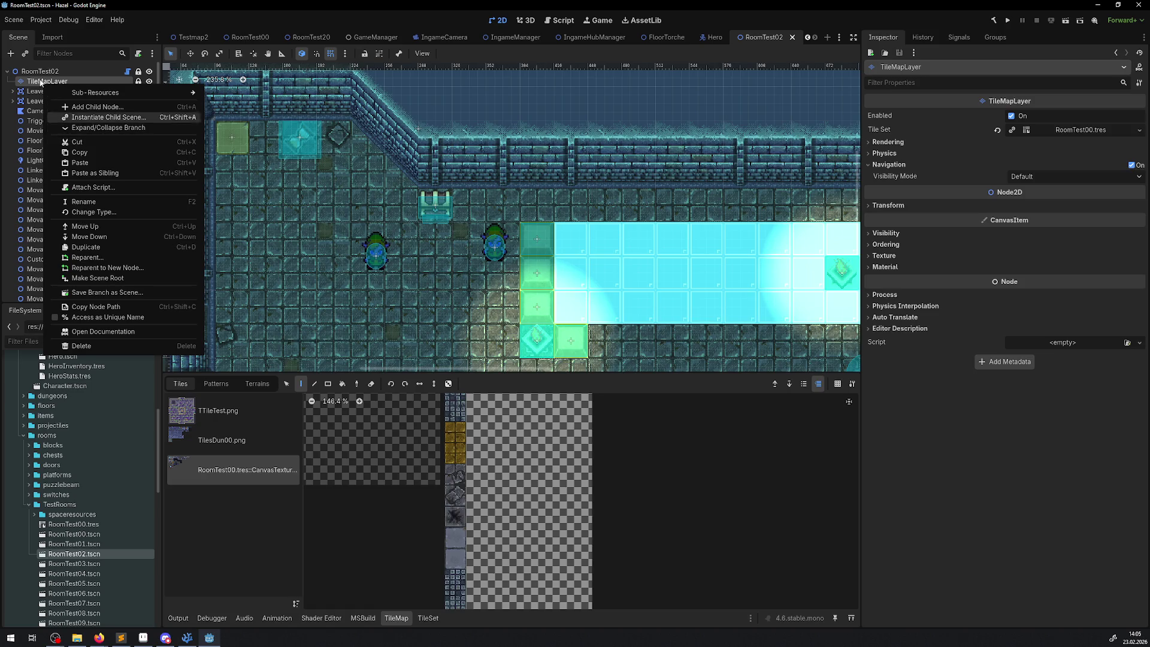
click(12, 53)
click(12, 54)
text(lay)
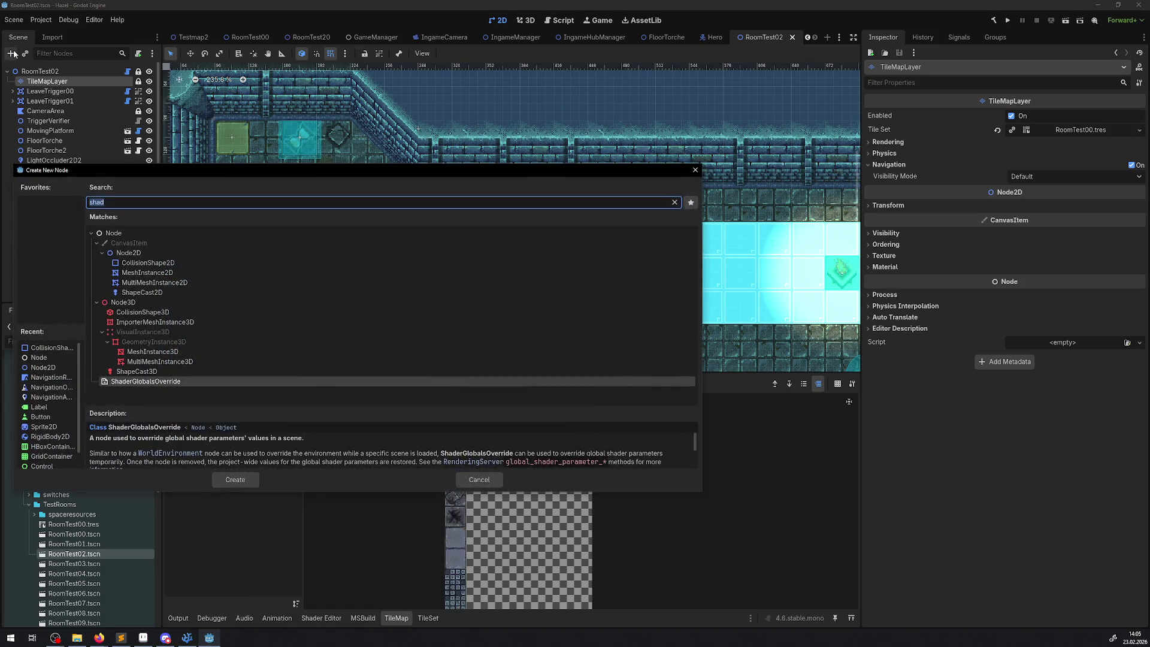
text(er)
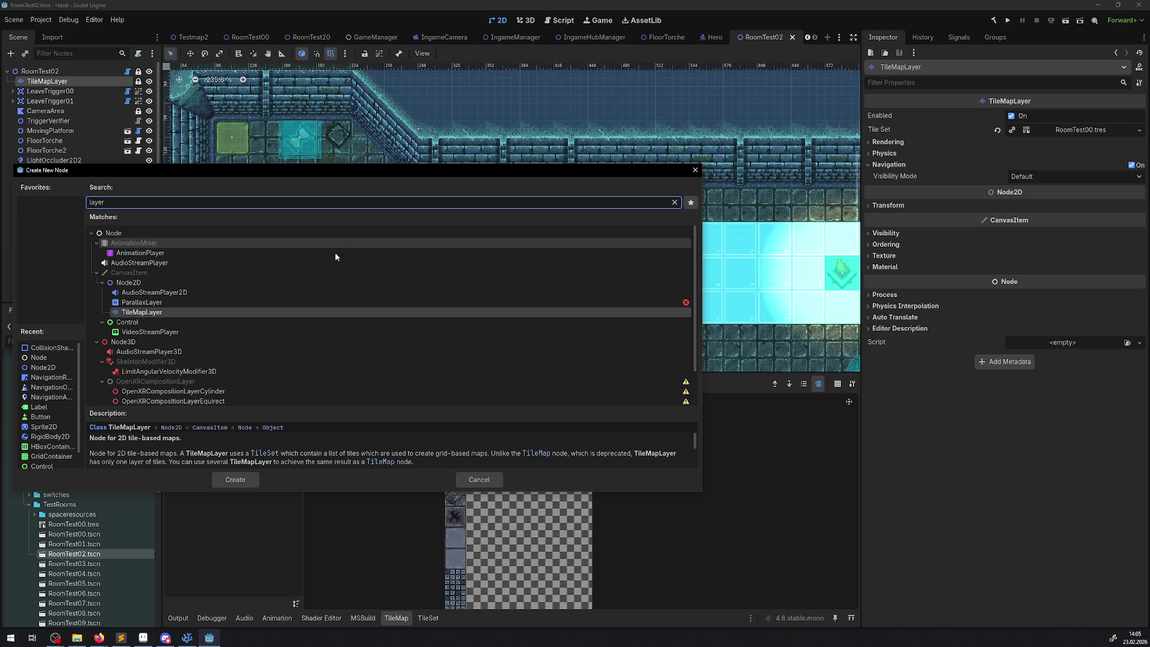
scroll(191, 278, down, 2)
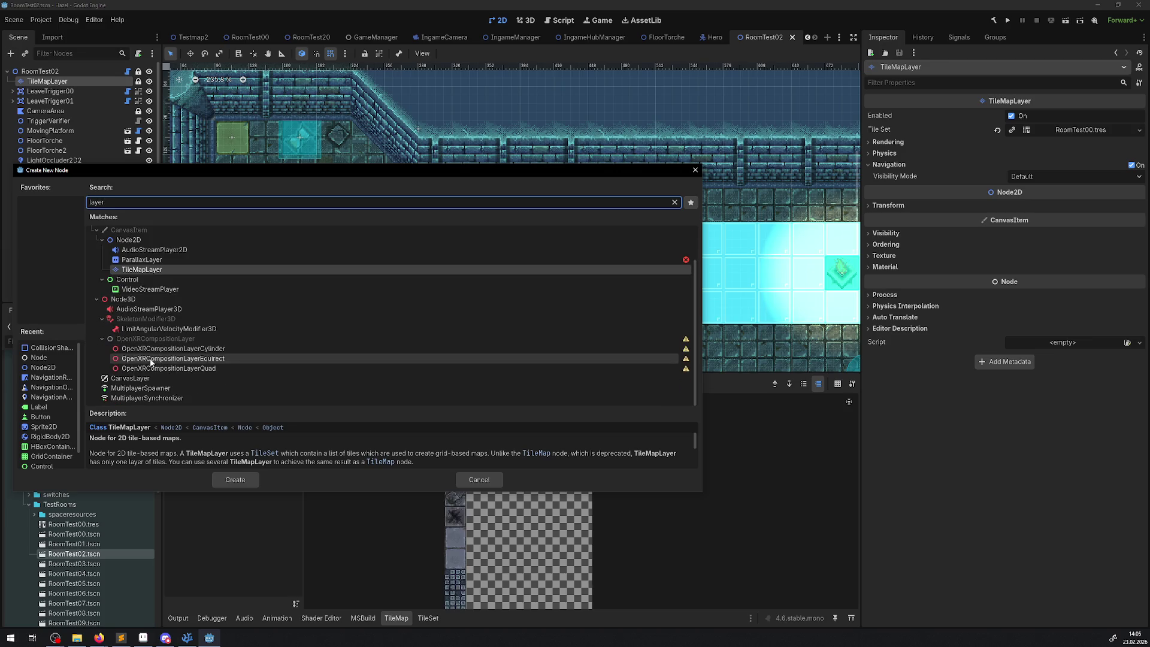
click(138, 380)
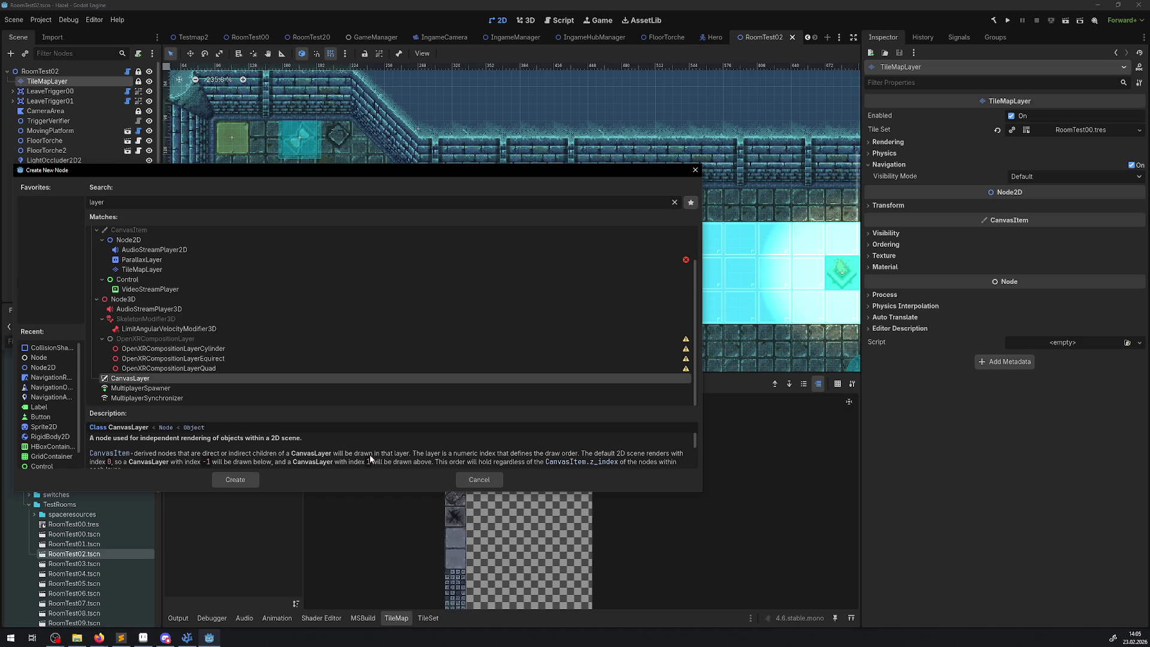
scroll(505, 463, down, 1)
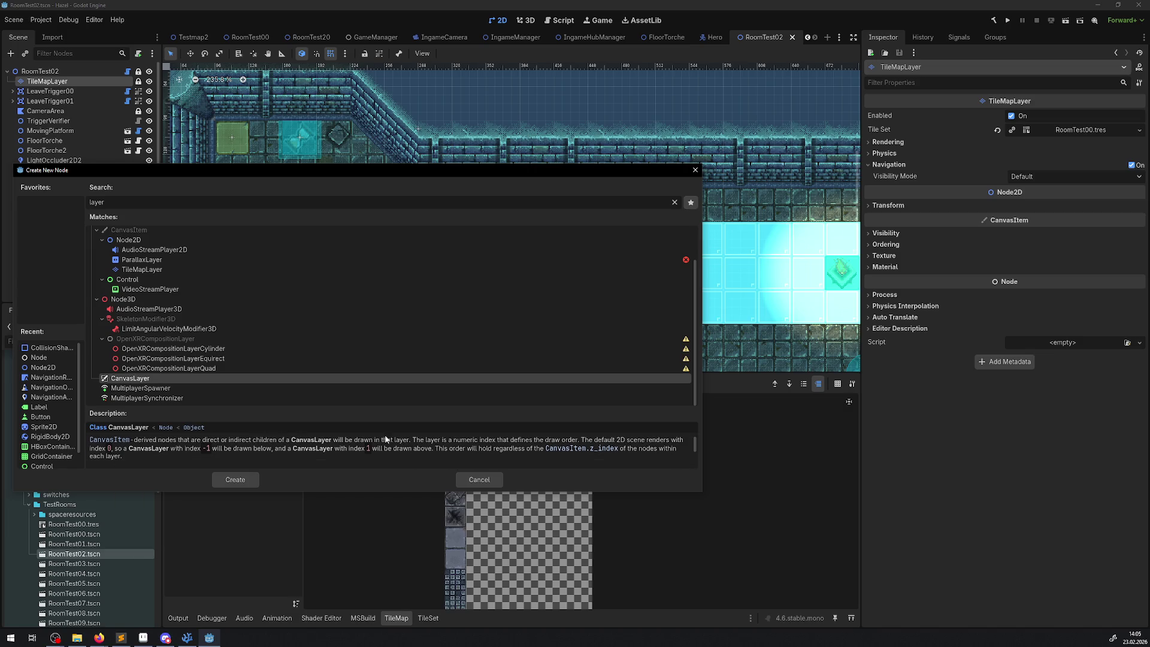
scroll(313, 449, down, 3)
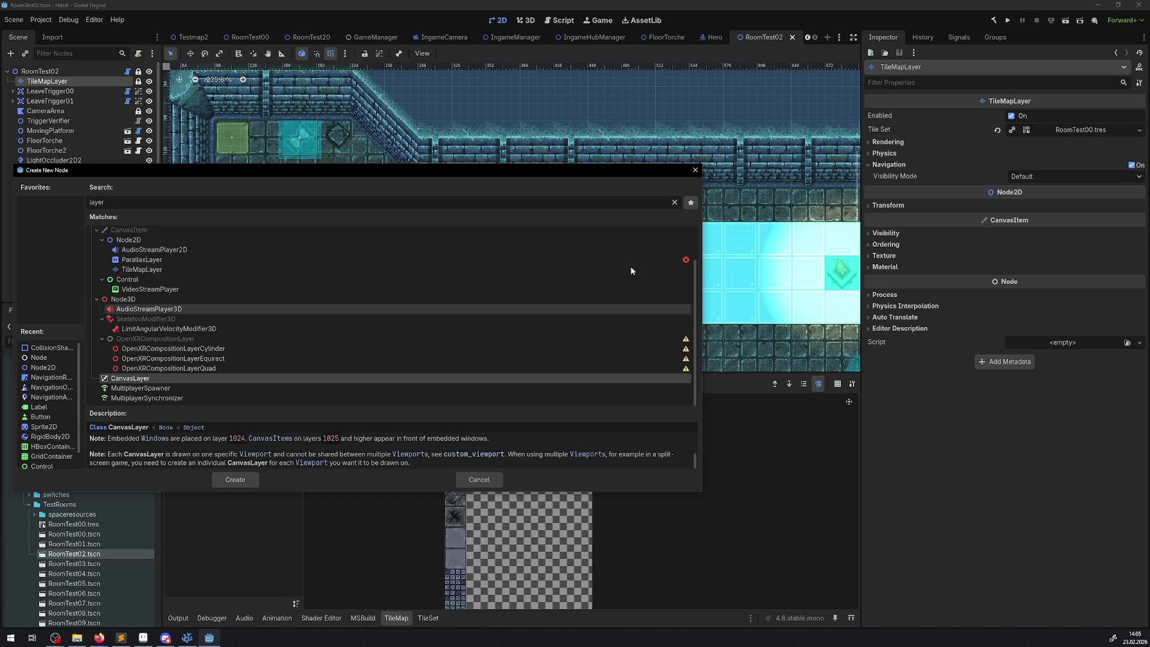
click(695, 169)
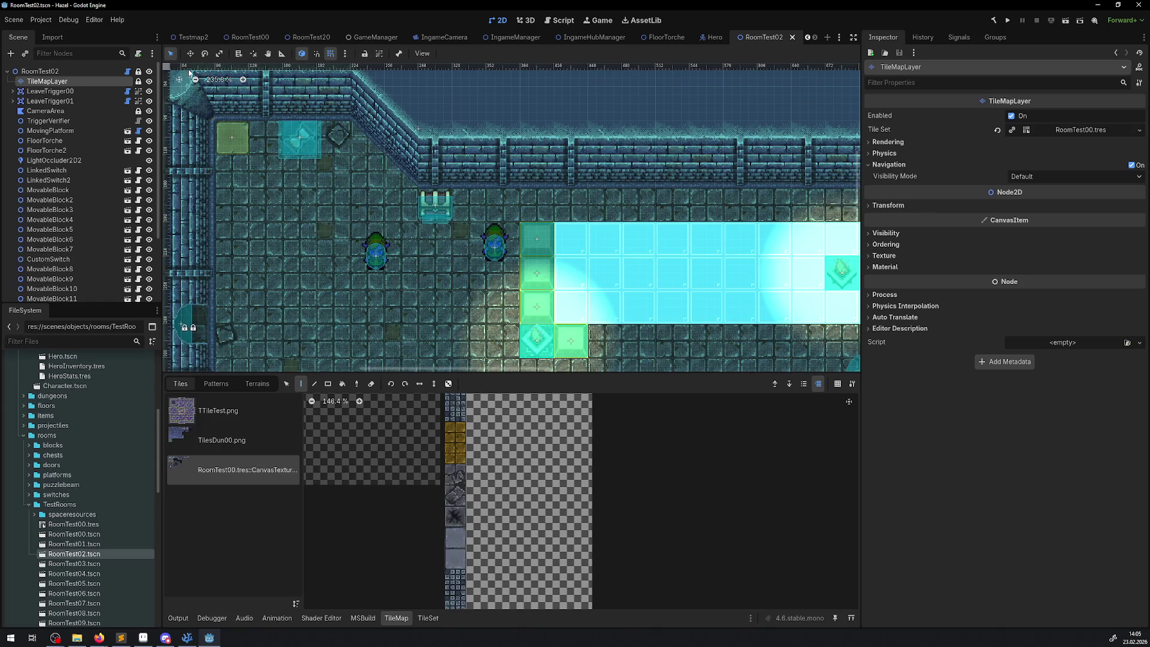
- Switch to the RoomTest00 scene
click(254, 40)
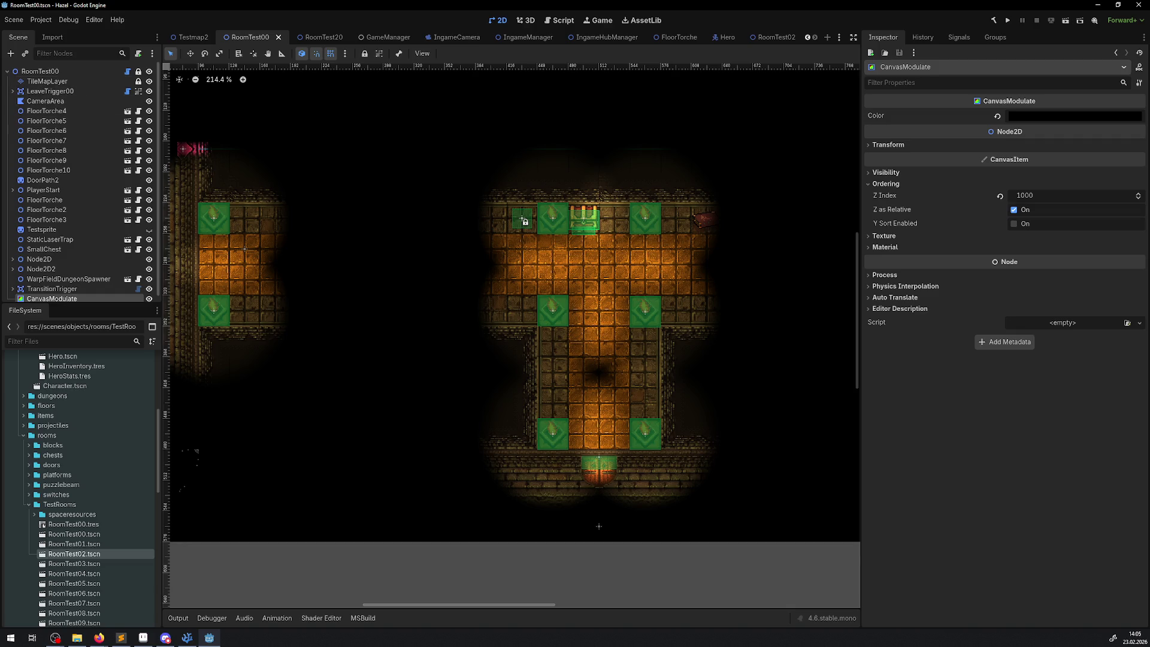
key(alt+Tab)
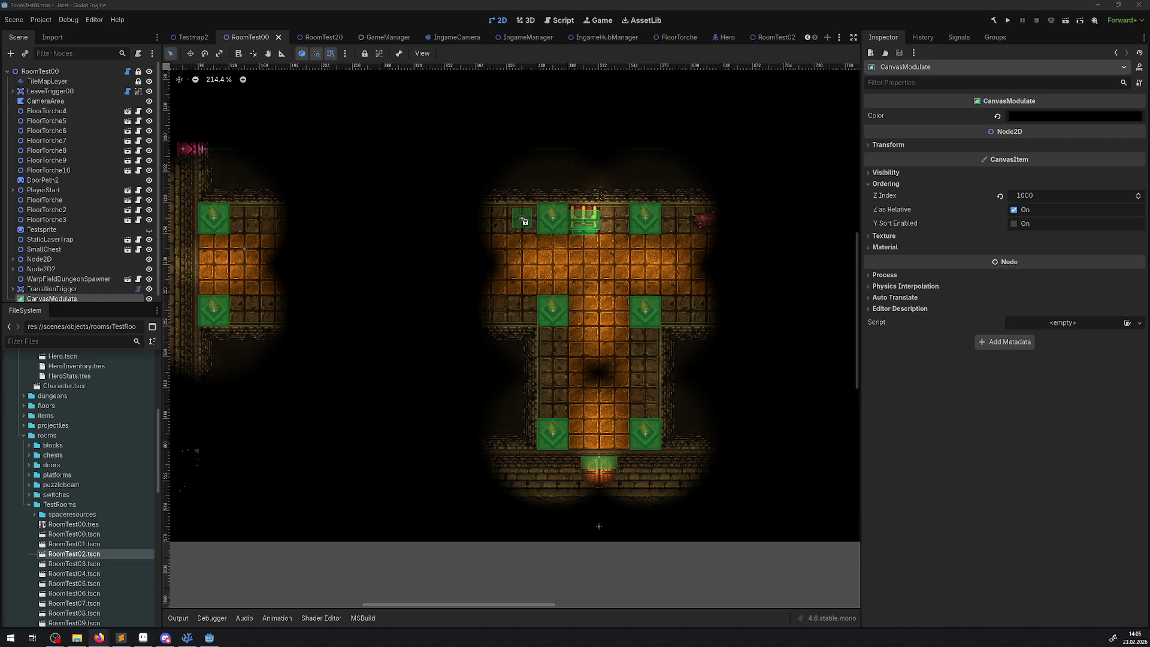
scroll(368, 263, right, 6)
scroll(368, 263, down, 1)
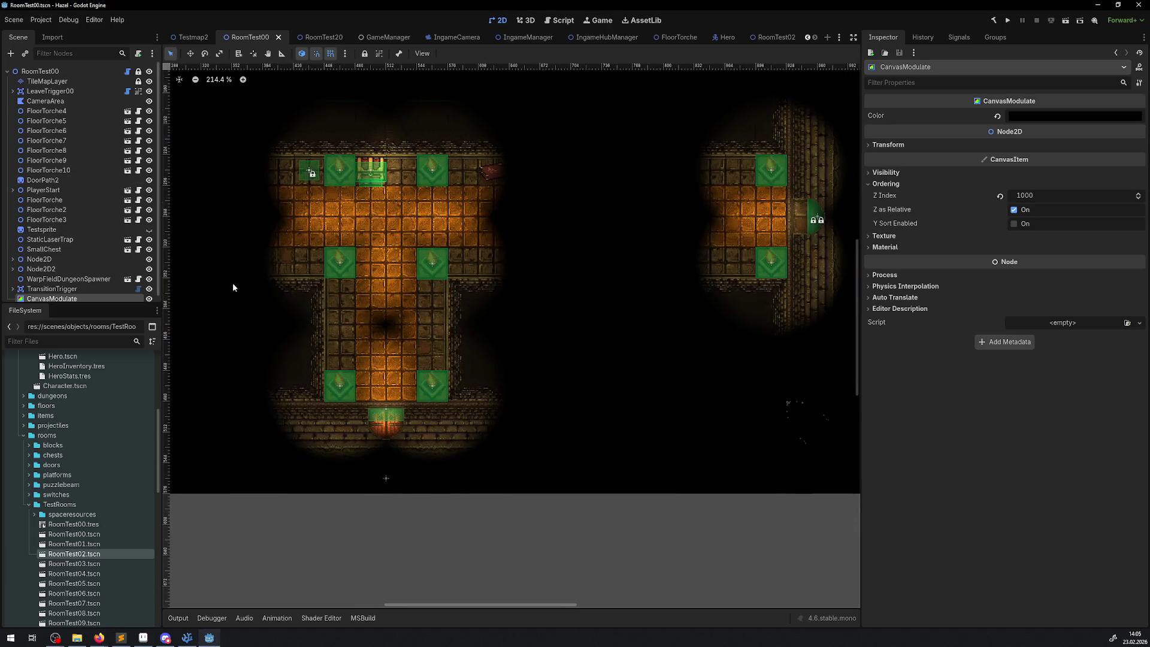
- Add a CanvasLayer child under CanvasModulate and view its layer setting
right_click(50, 300)
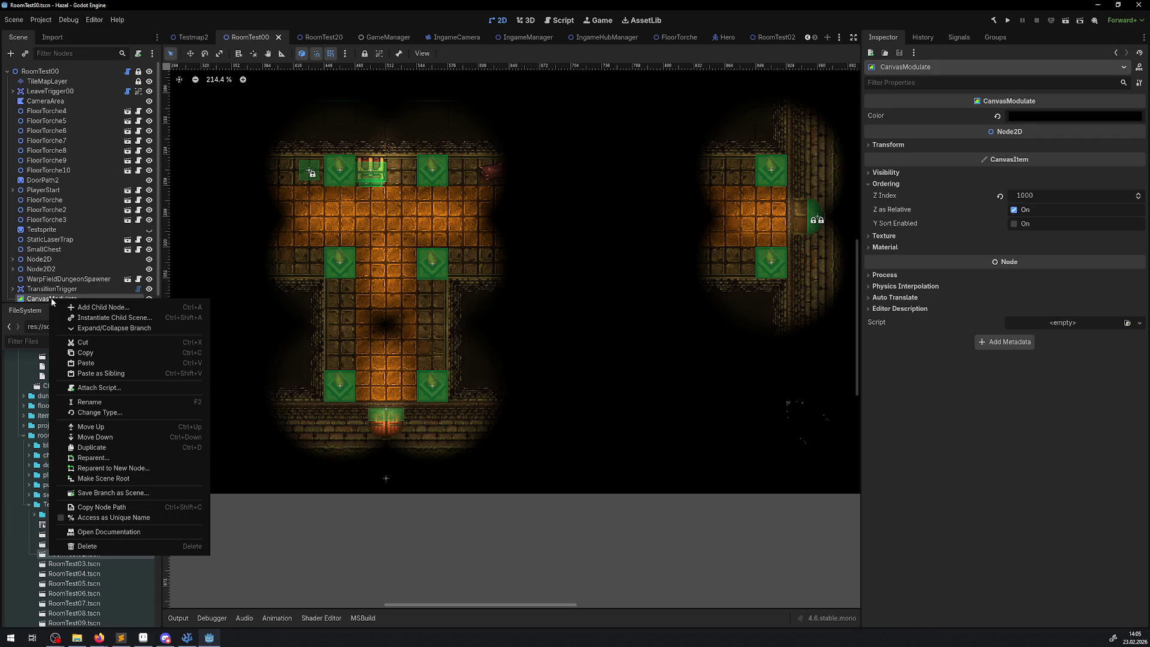
click(10, 57)
click(11, 55)
text(canvas)
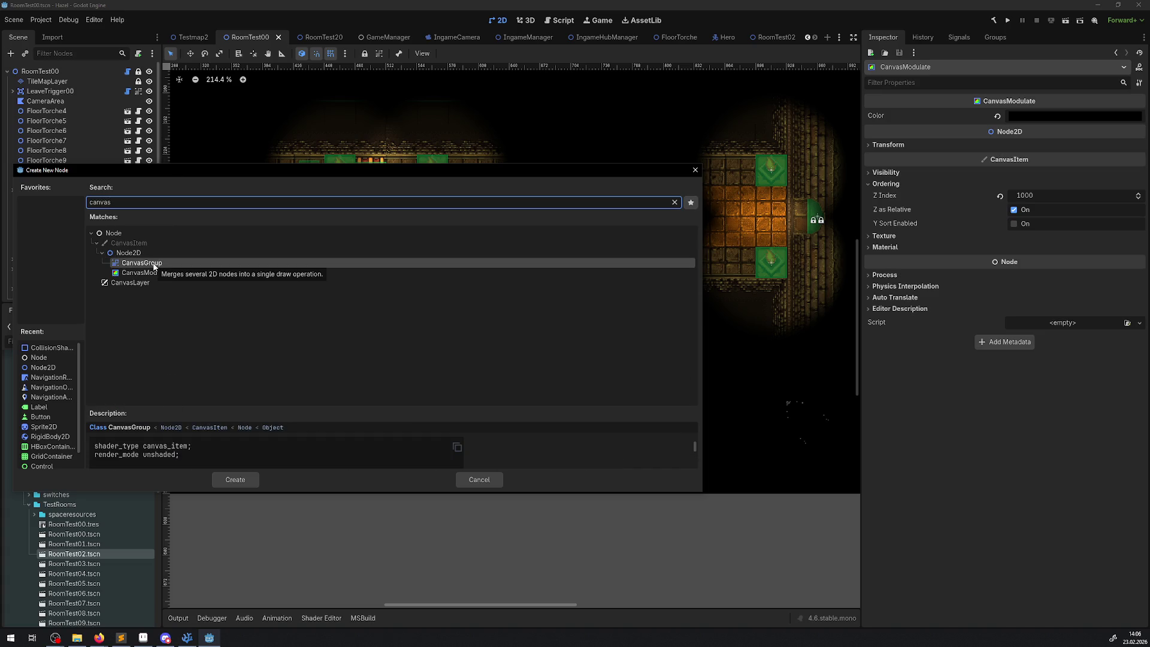
double_click(130, 282)
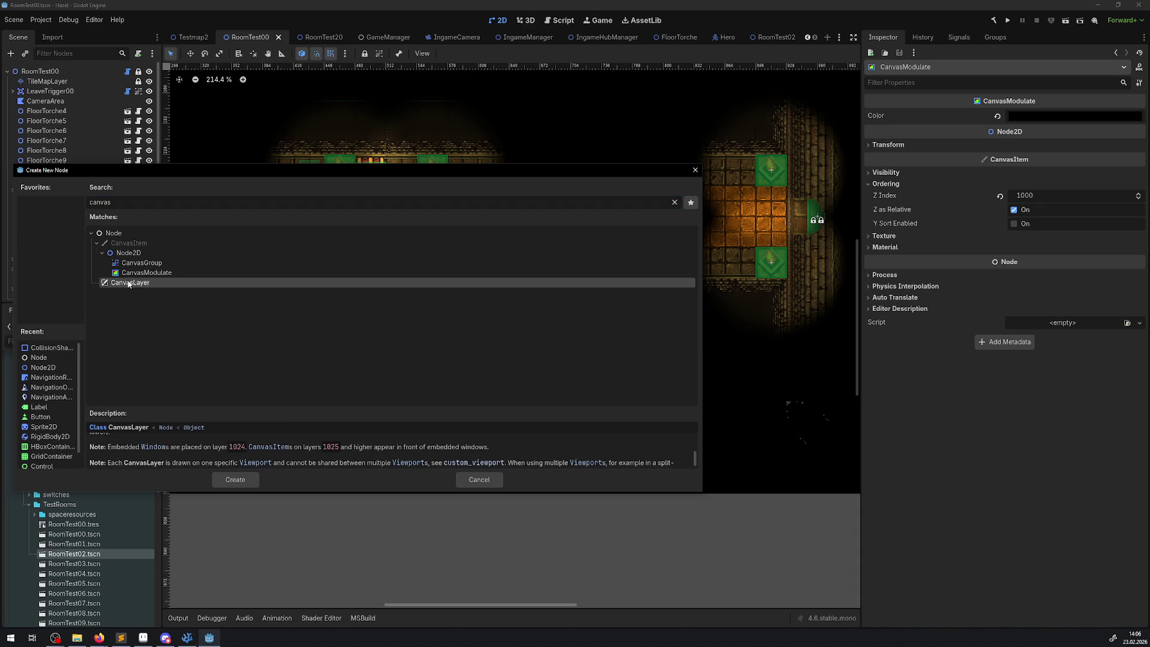
double_click(54, 293)
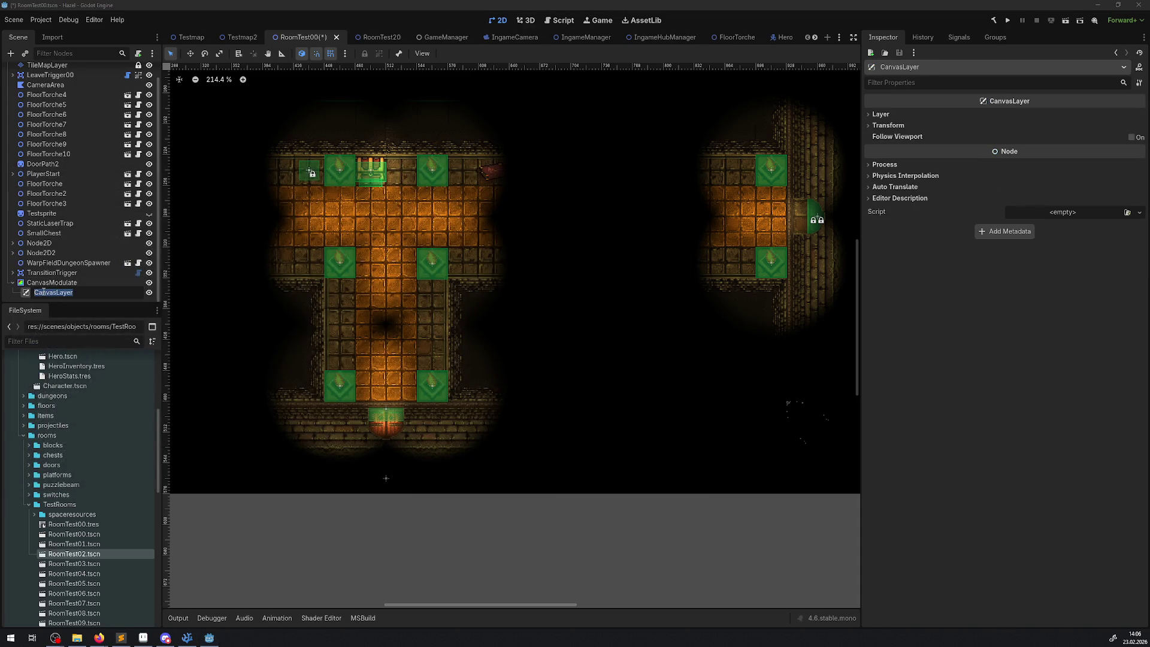
click(870, 114)
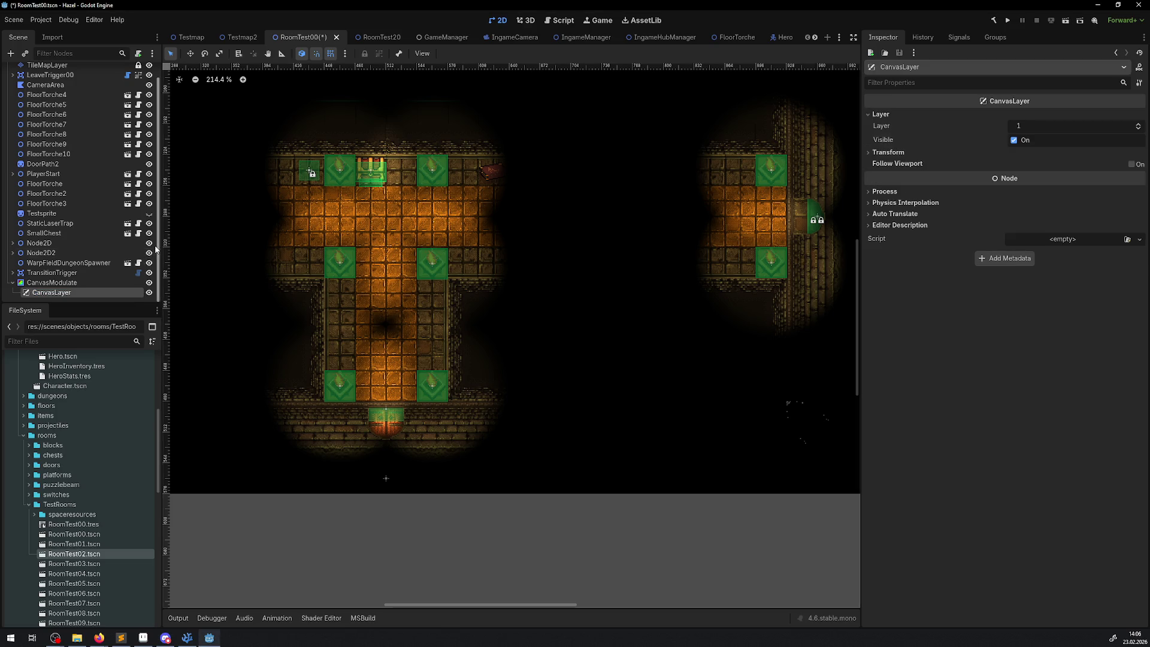
- Nest CanvasModulate inside CanvasLayer and review CanvasLayer's Layer and Transform settings
mouse_move(47, 281)
mouse_down()
mouse_move(52, 295)
mouse_move(73, 292)
mouse_up()
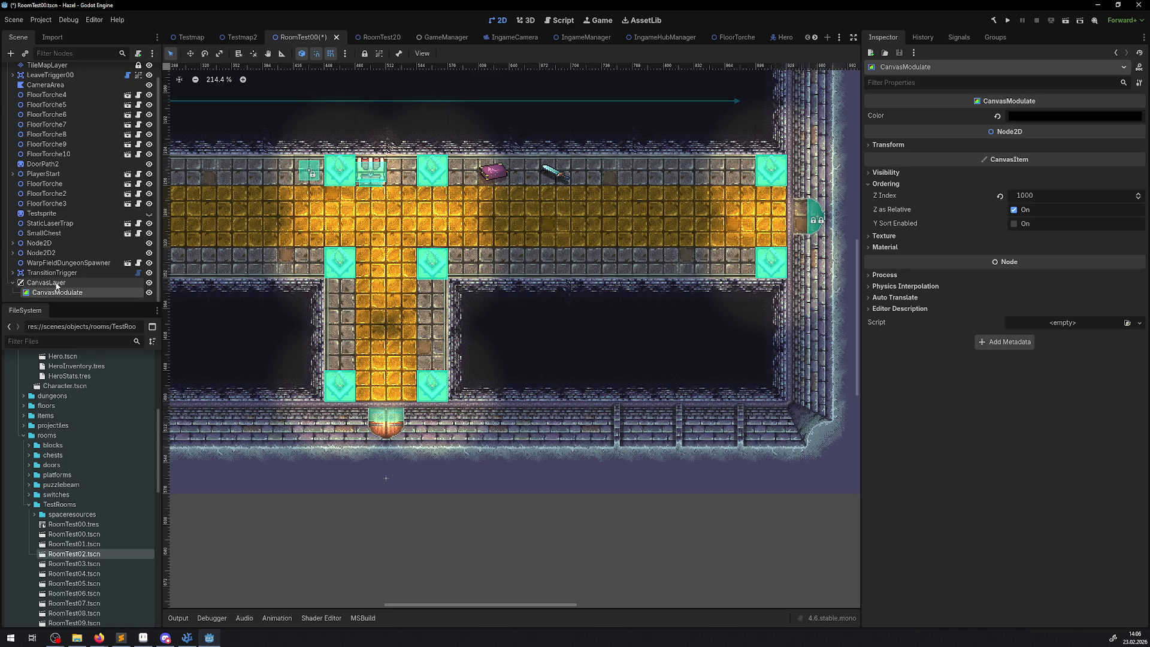
click(57, 283)
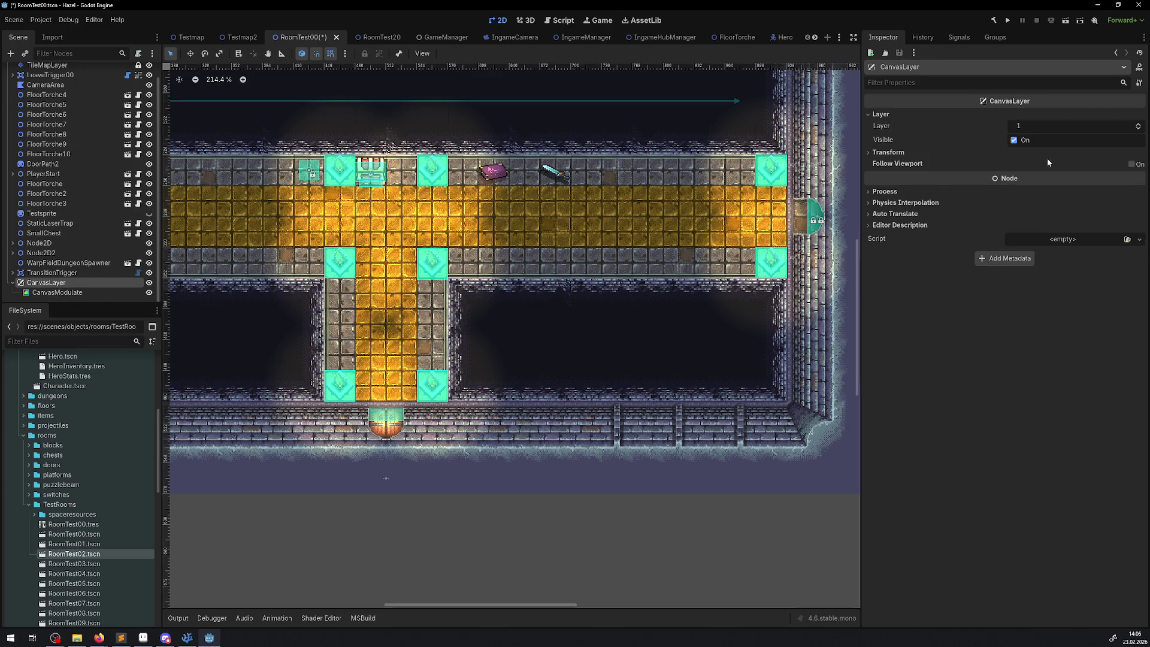
click(1042, 126)
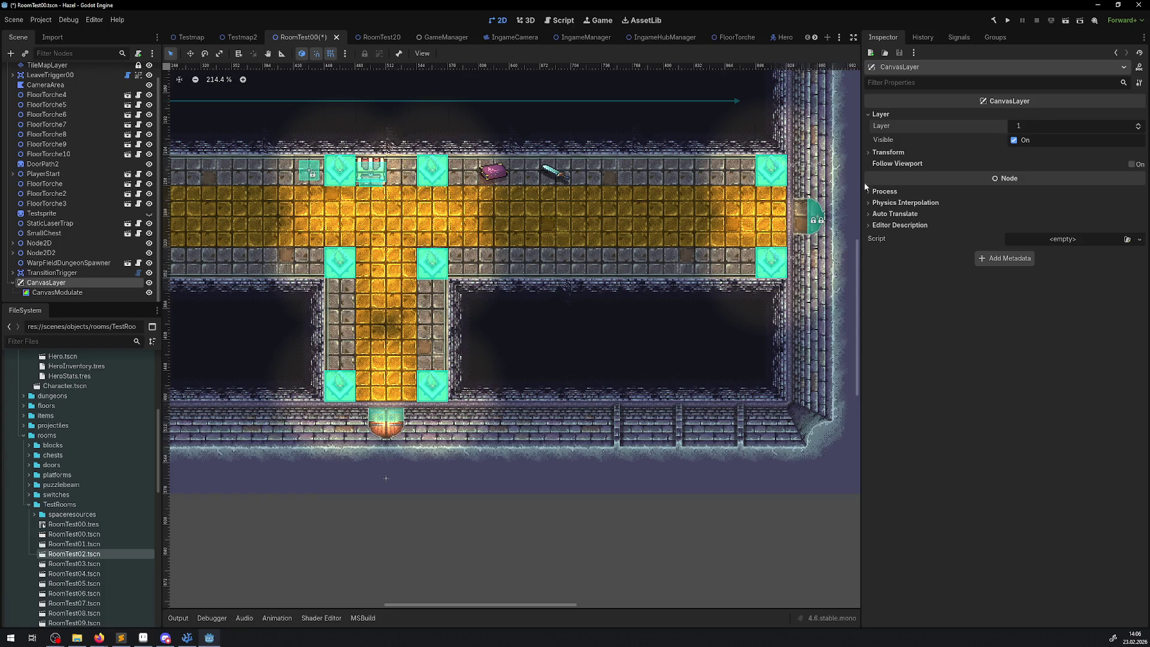
click(871, 153)
click(871, 153)
mouse_move(901, 170)
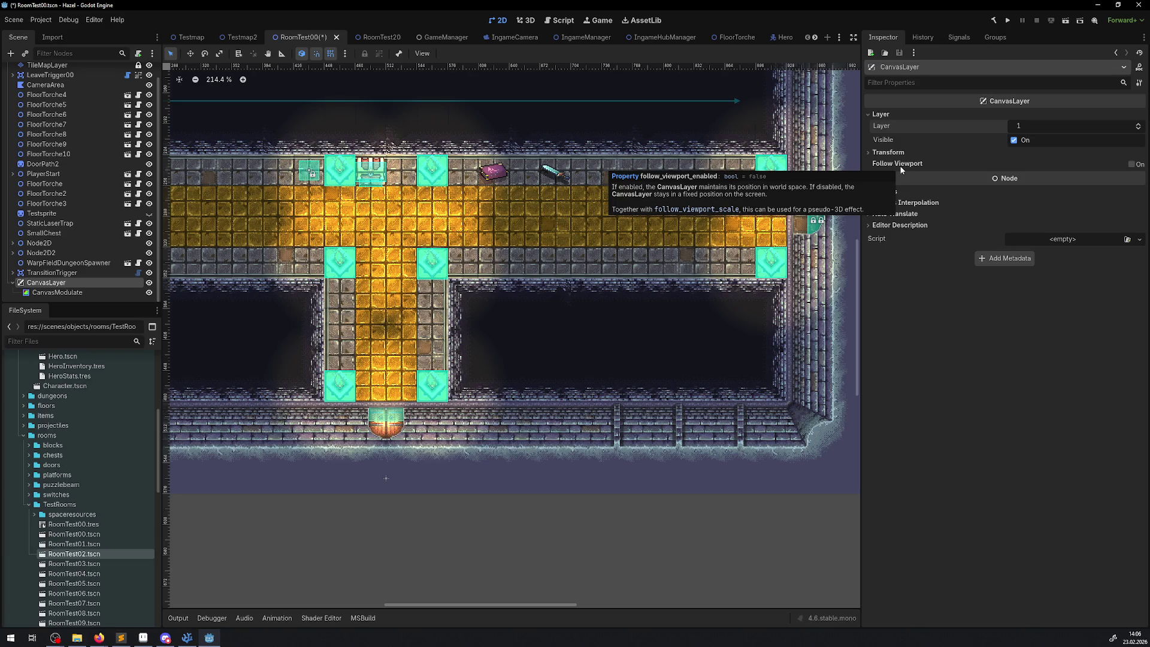
scroll(498, 254, down, 4)
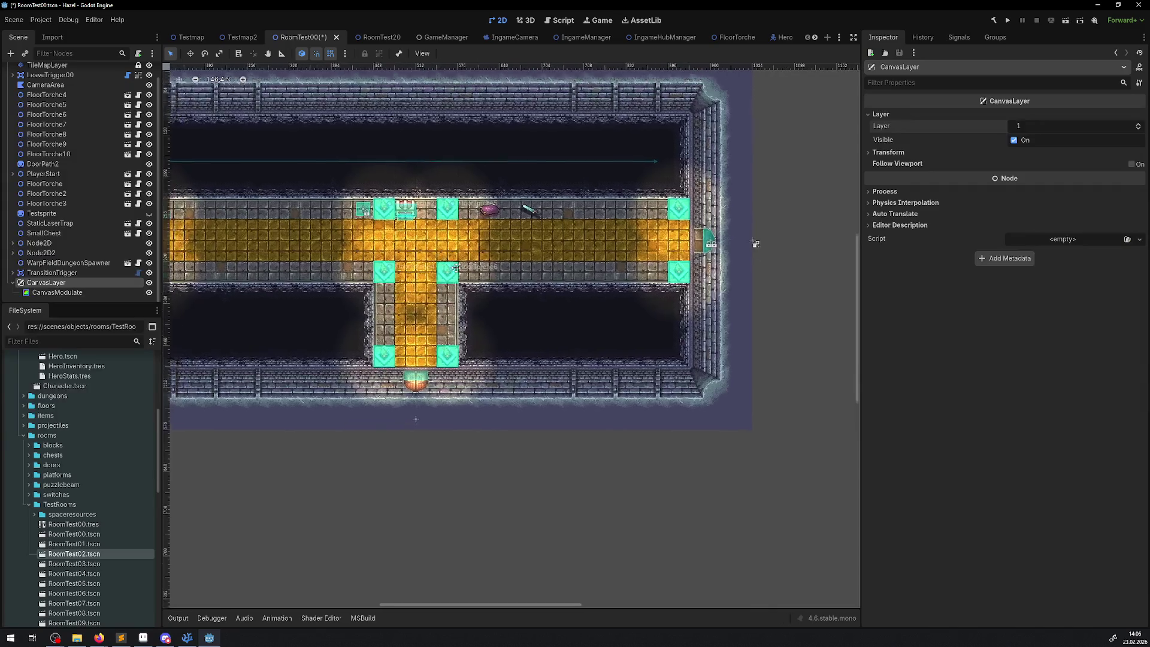
scroll(323, 226, up, 3)
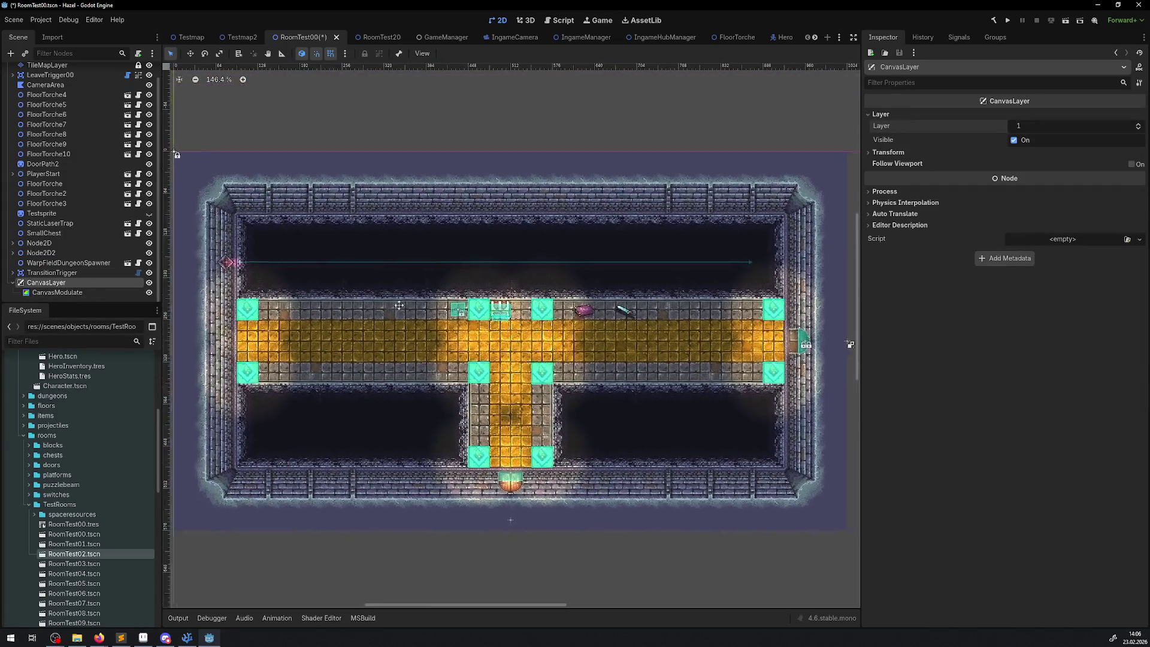
- Check the nodes around CanvasLayer and CanvasModulate's transform, then bring the room's right end into view
key(Up)
key(Down)
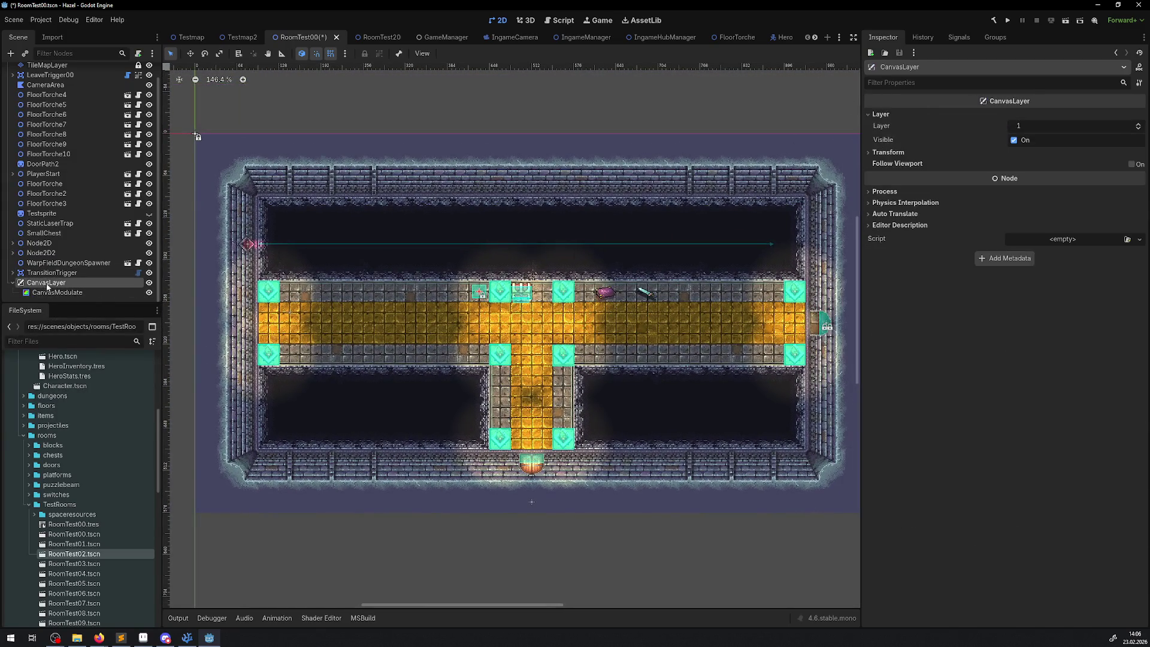
key(Down)
click(65, 273)
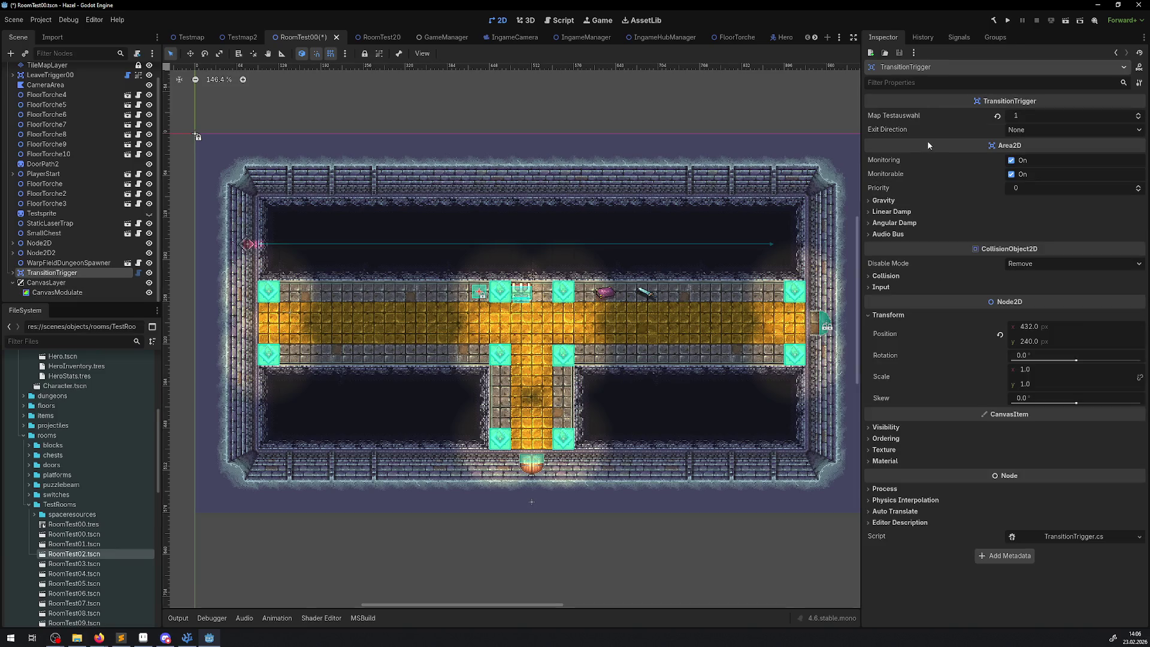
key(Down)
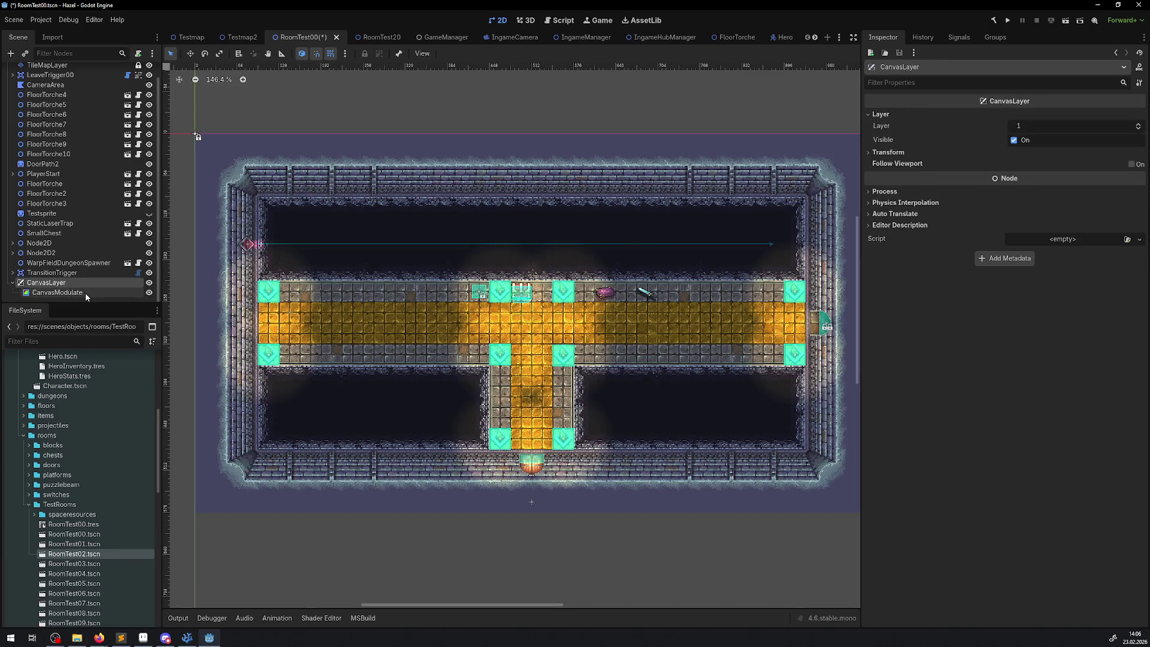
click(85, 293)
click(879, 149)
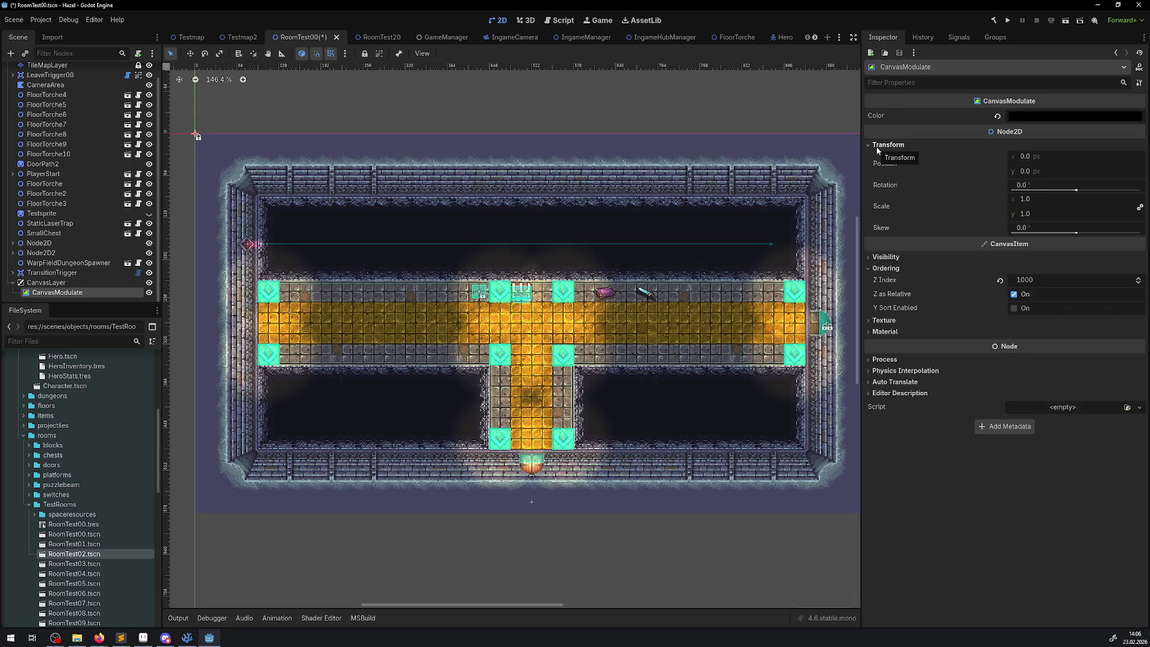
click(58, 284)
drag(498, 321, 204, 295)
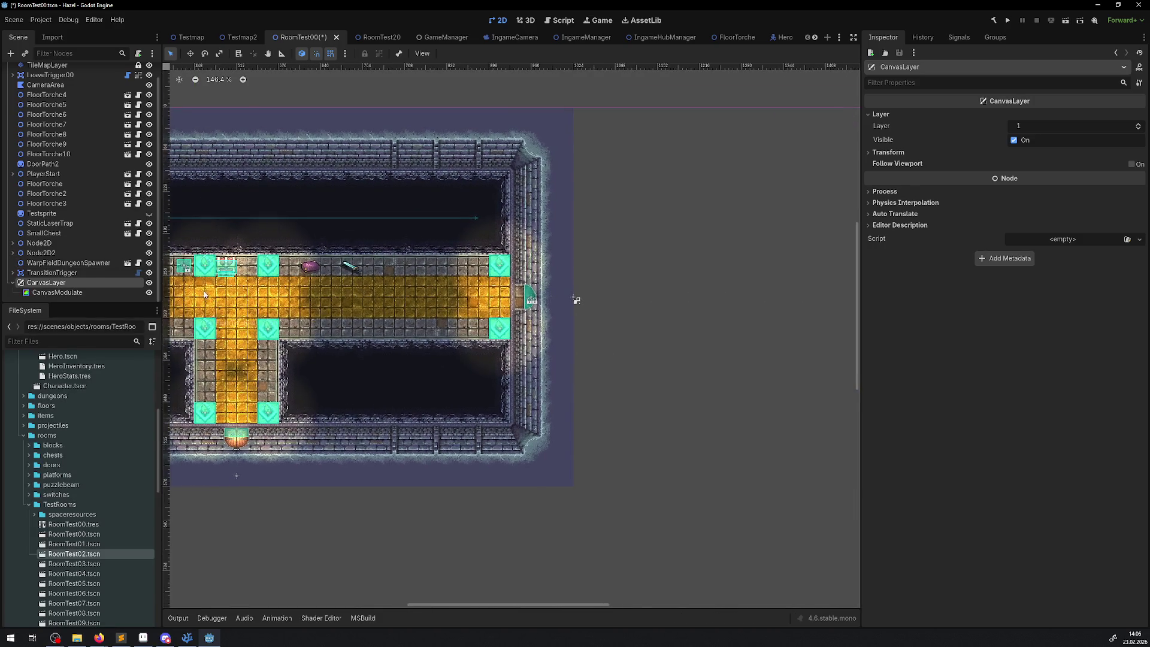
scroll(204, 295, up, 5)
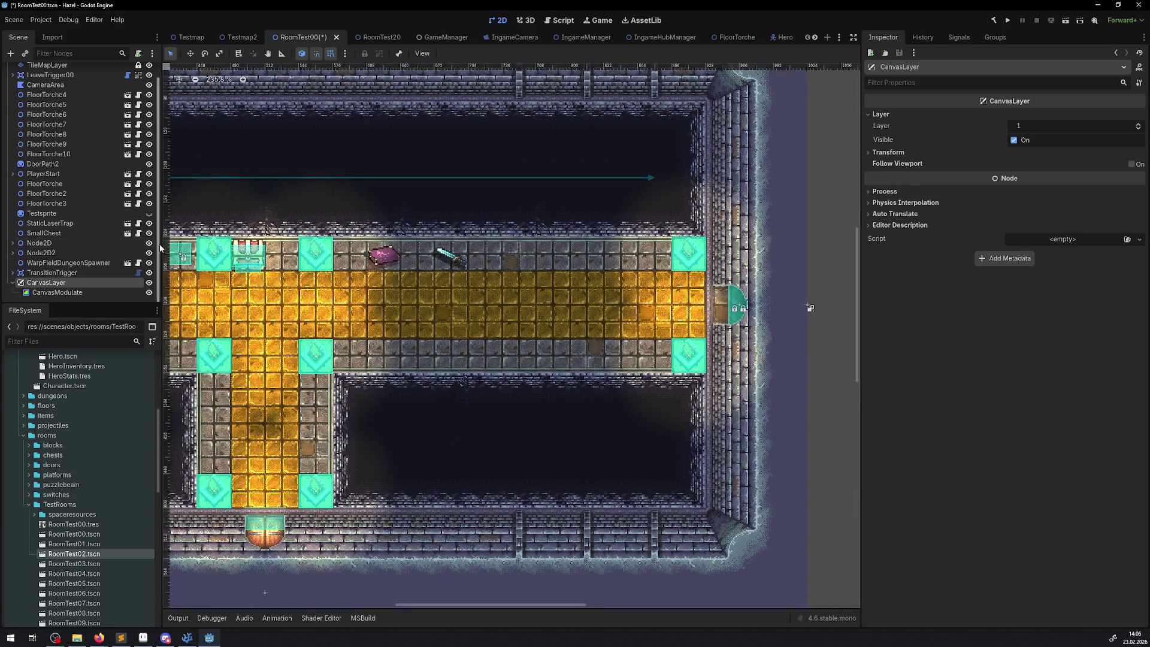
- Move Node2D, its book sprite and Node2D2 elsewhere in the scene tree, then run the project
click(383, 255)
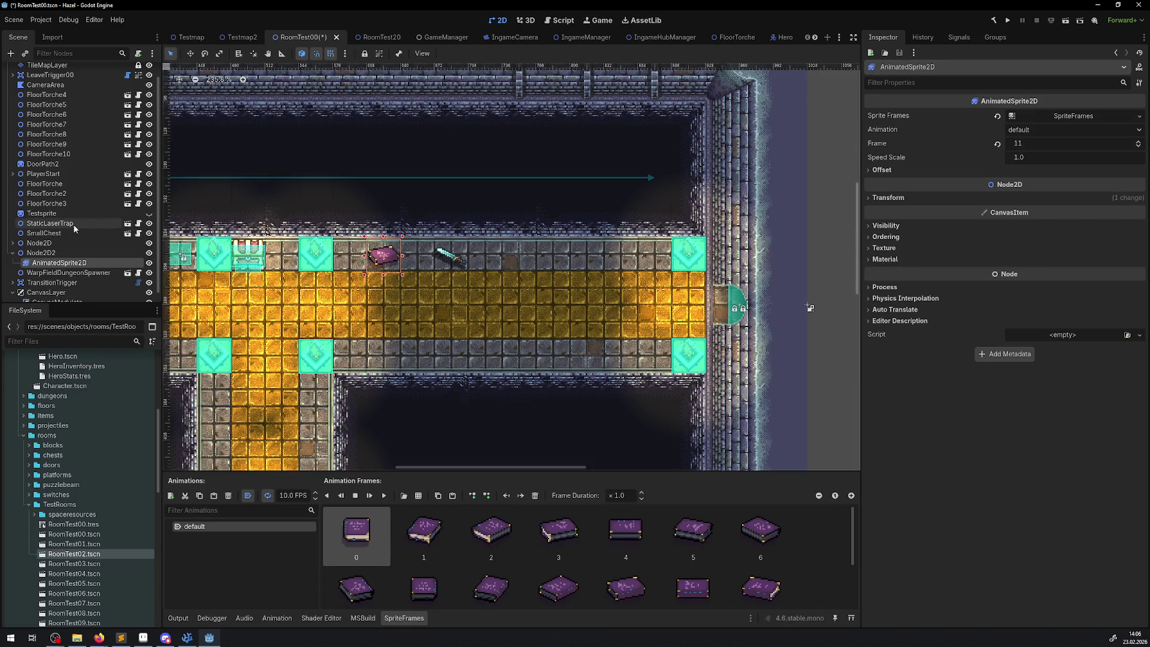
click(12, 243)
ctrl+click(48, 243)
click(48, 243)
shift+click(39, 223)
drag(40, 244, 45, 282)
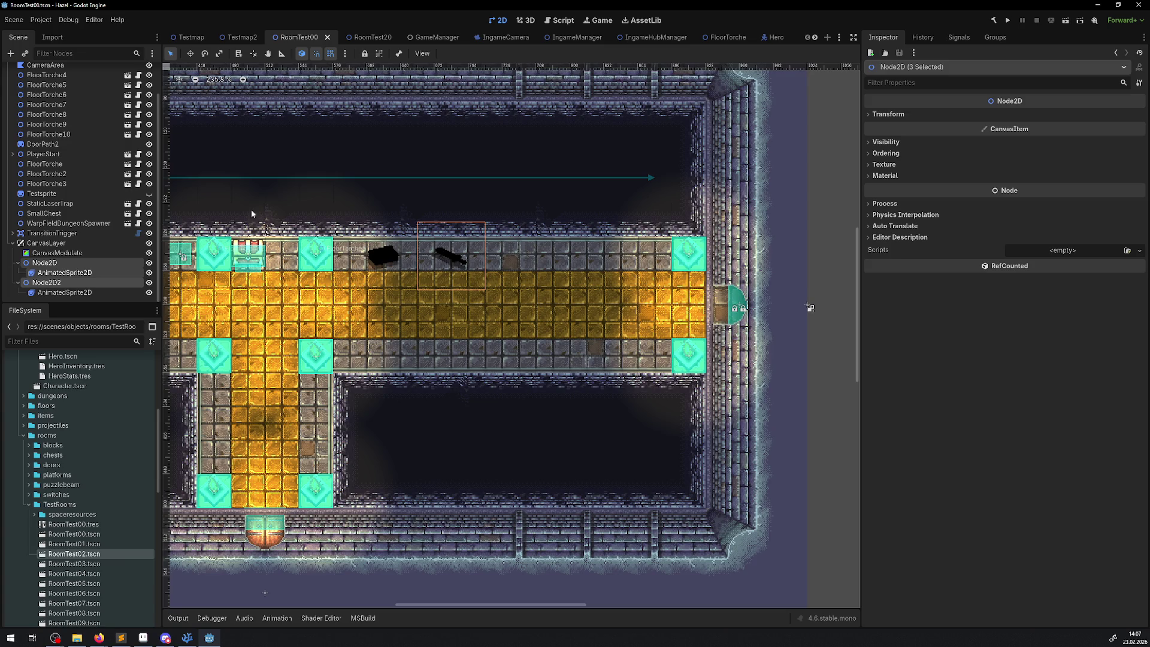
scroll(72, 204, up, 3)
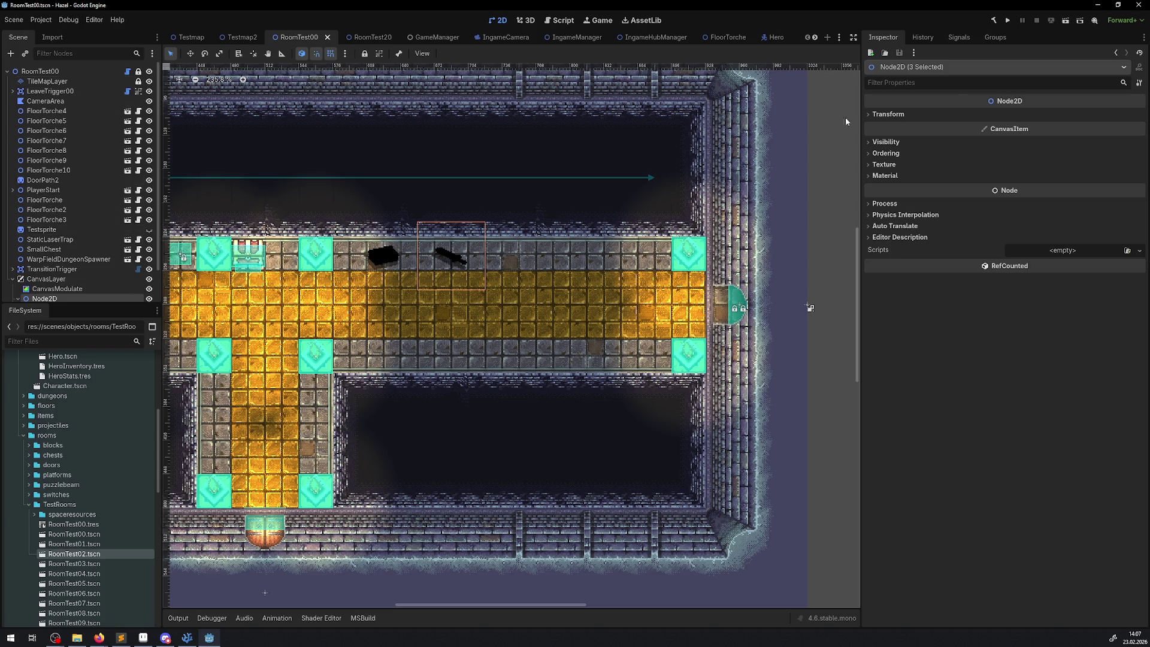
click(1008, 20)
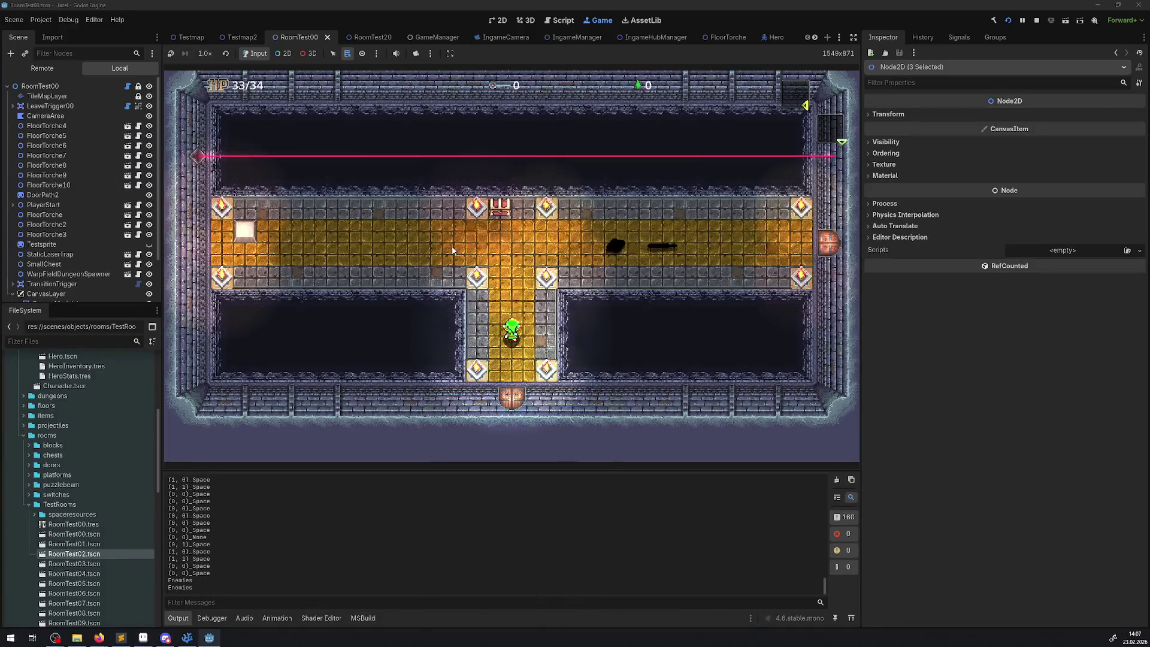
- Walk the hero along the dark corridor and open the chest to collect the key
key(Right)
key(Left)
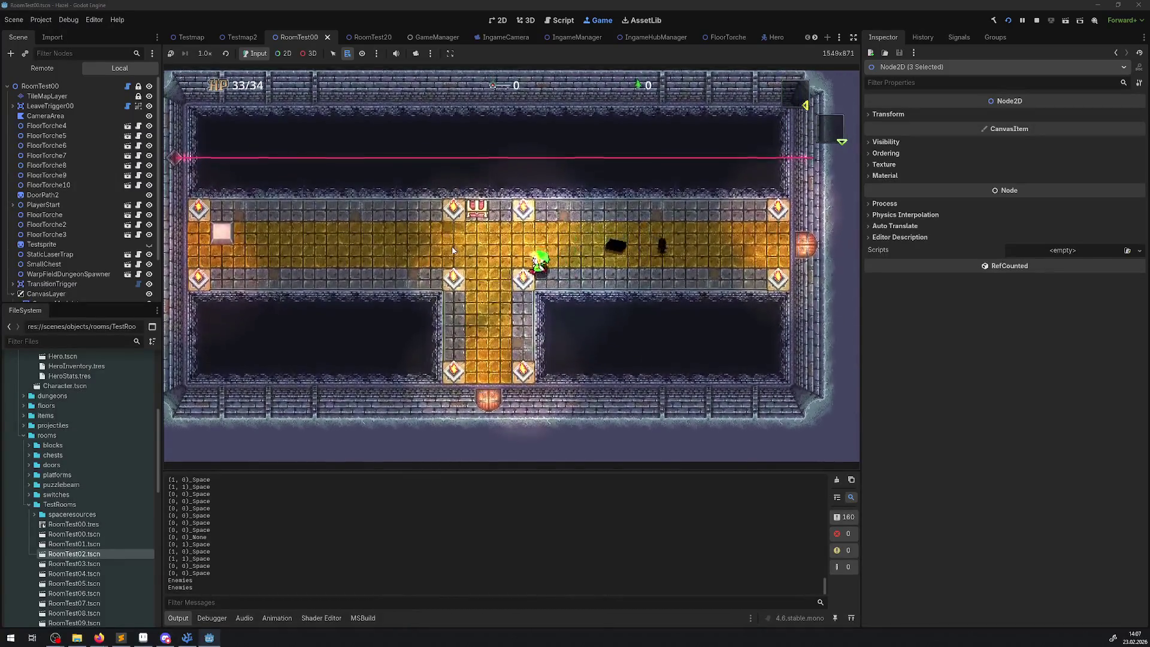
key(Left)
key(Right)
key(Left)
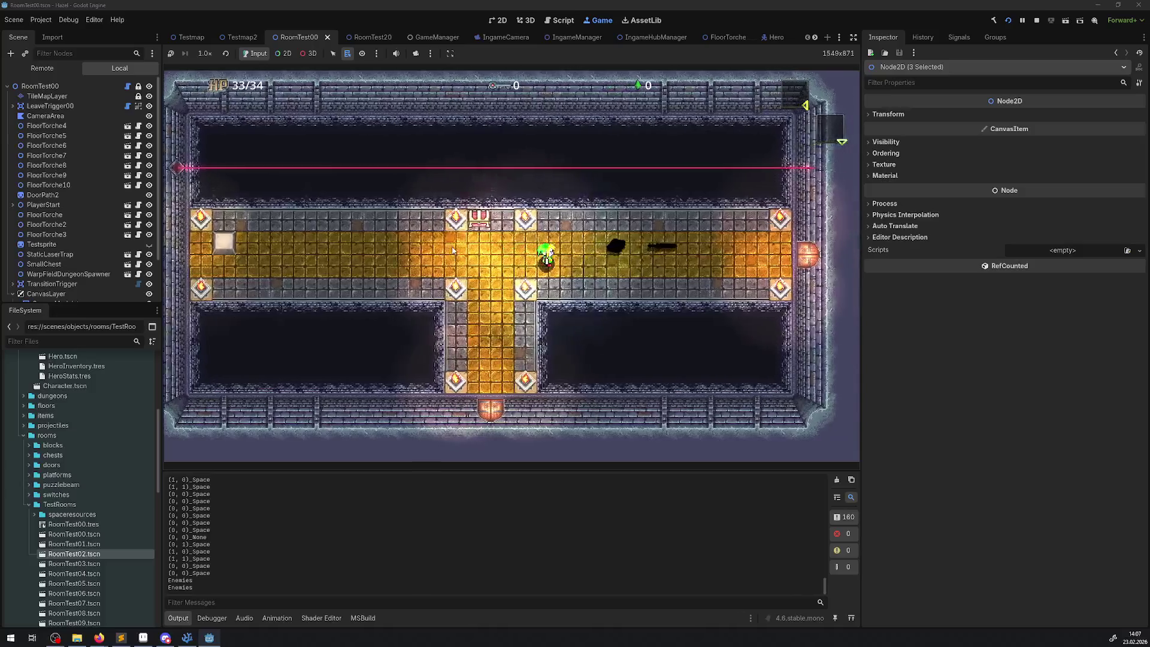
key(Left)
key(Right)
key(Left)
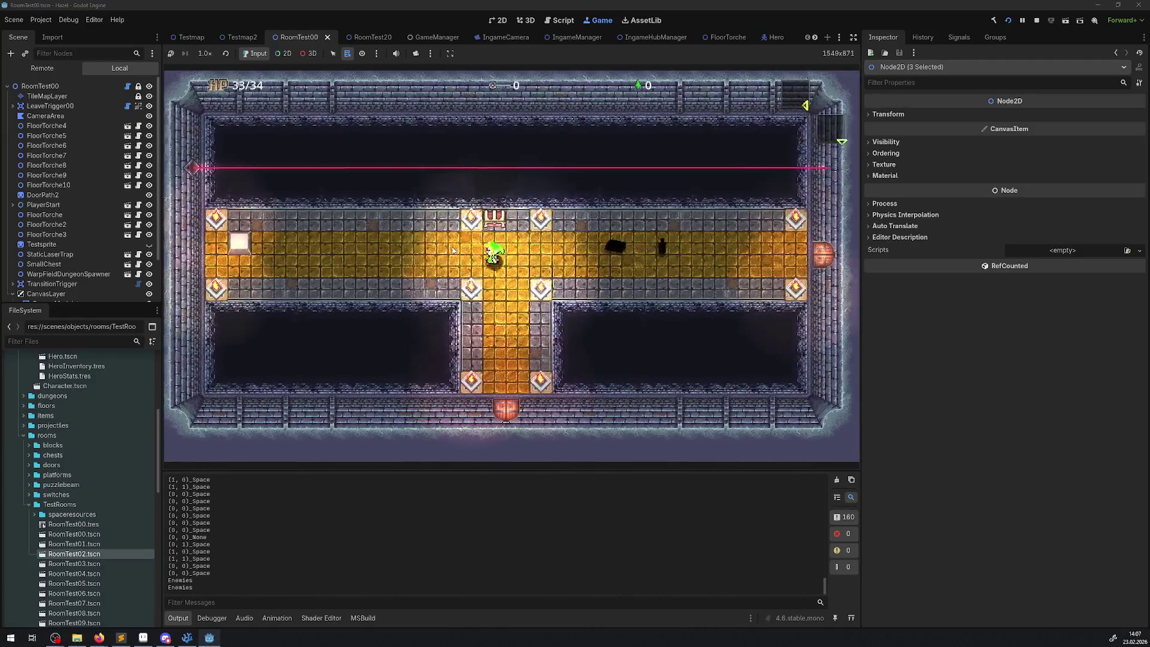
key(Up)
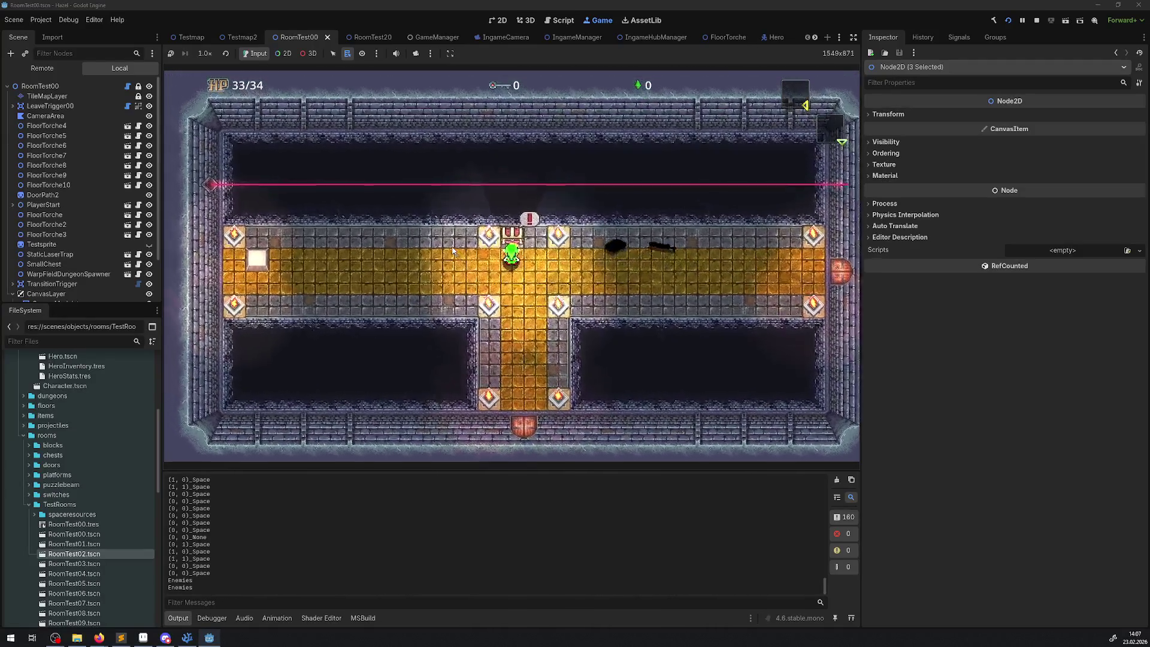
key(space)
key(Right)
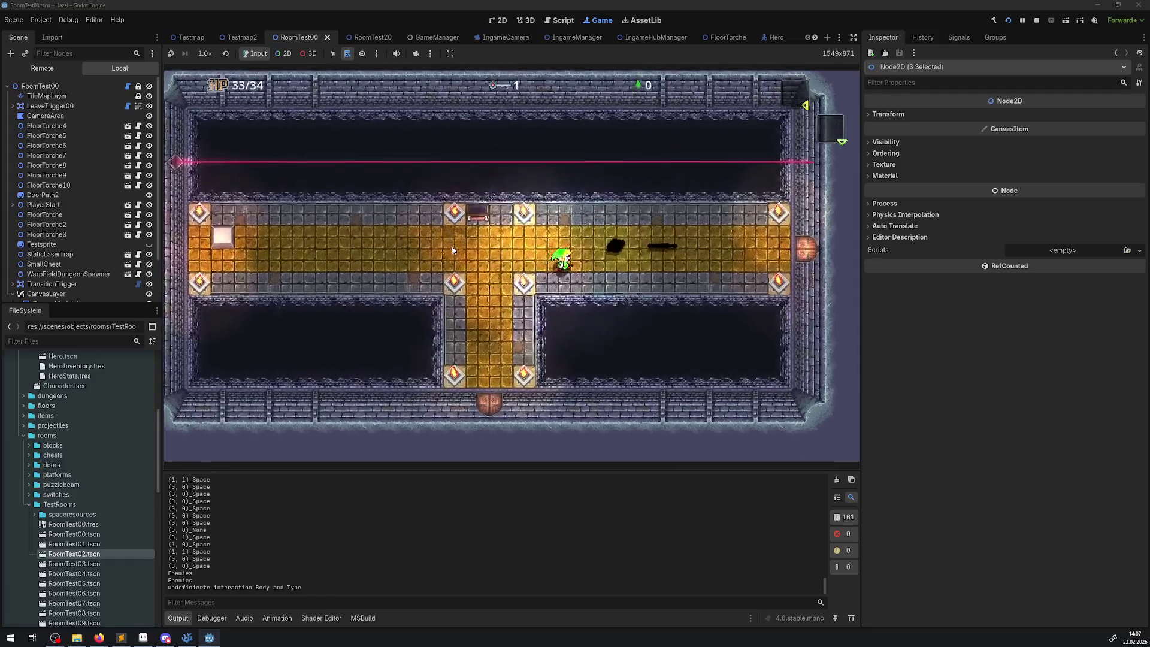
- Walk through the east door, stop the game, and select CanvasLayer
key(Right)
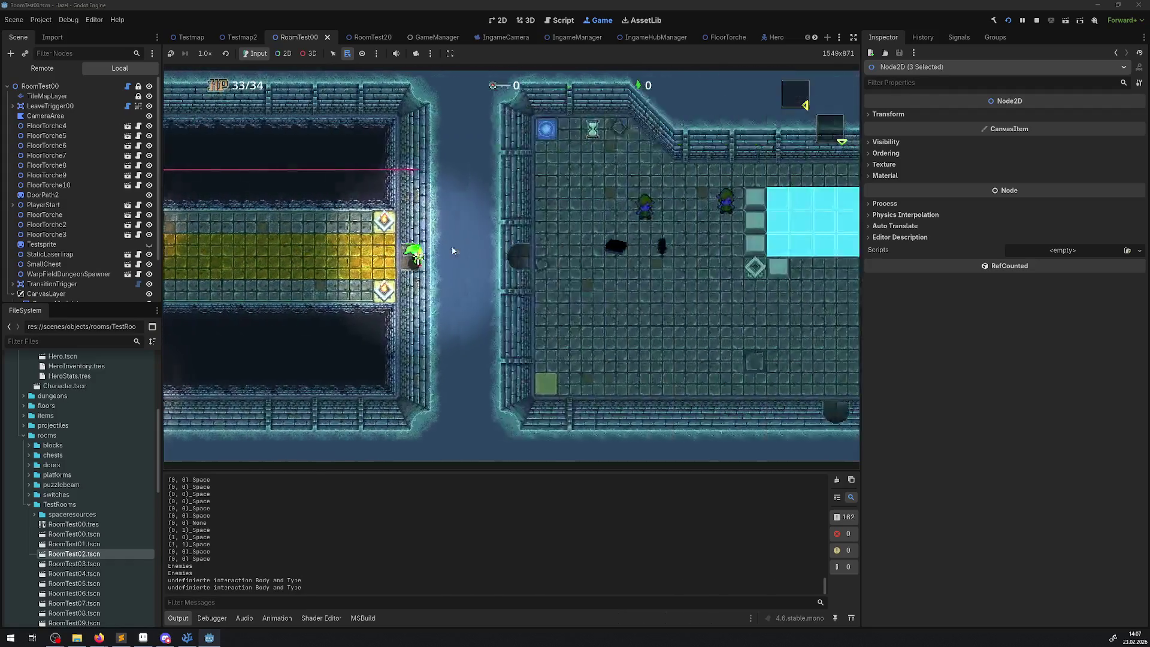
click(1035, 22)
click(48, 279)
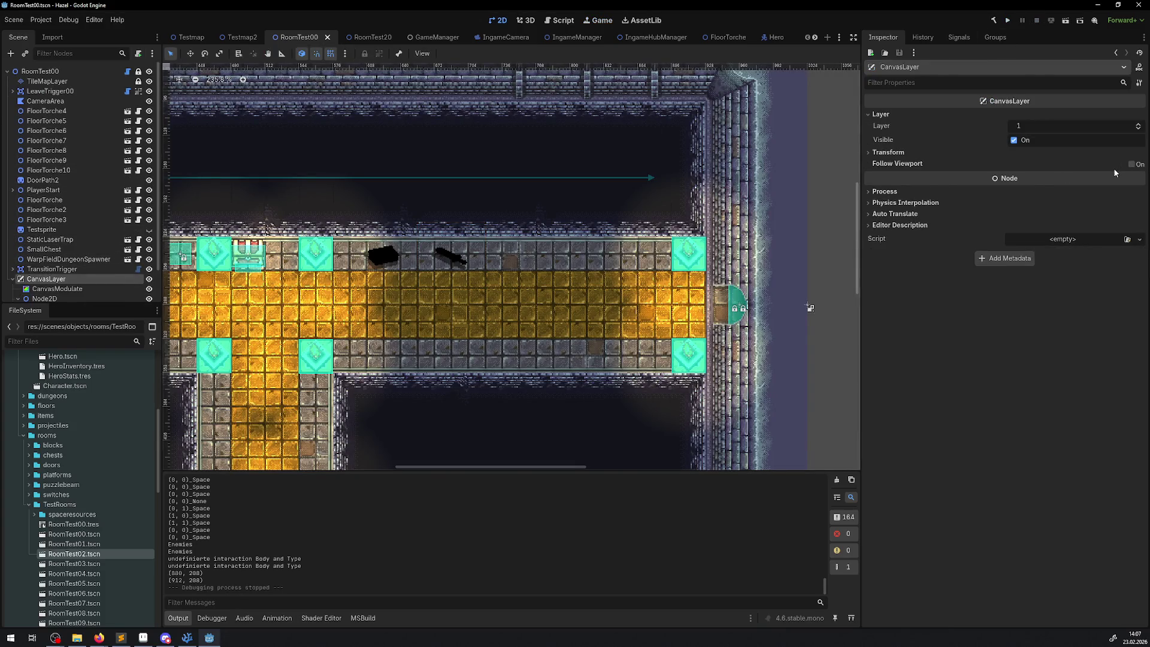
- Enable Follow Viewport on the CanvasLayer and run the project again
scroll(54, 287, down, 2)
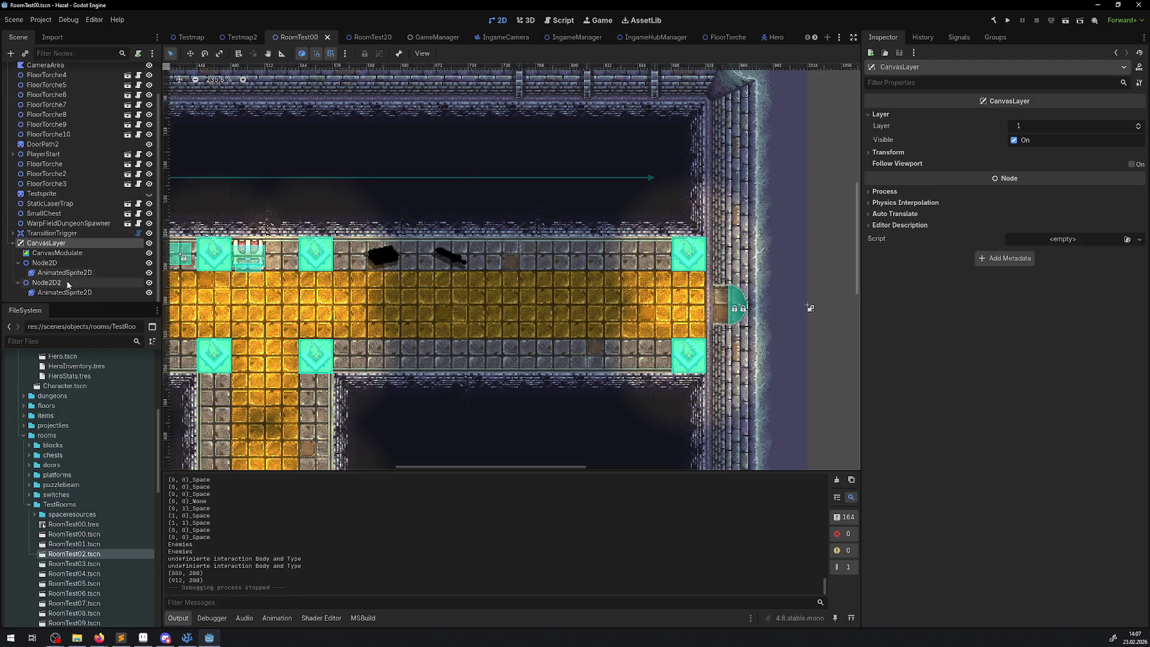
click(53, 253)
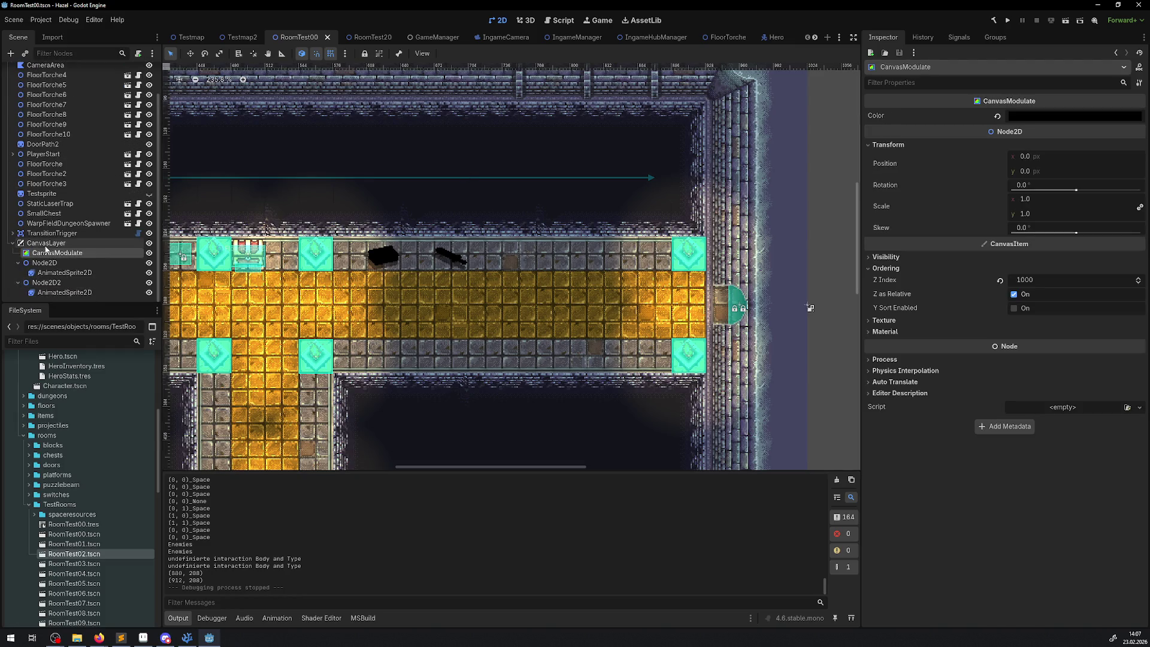
click(46, 244)
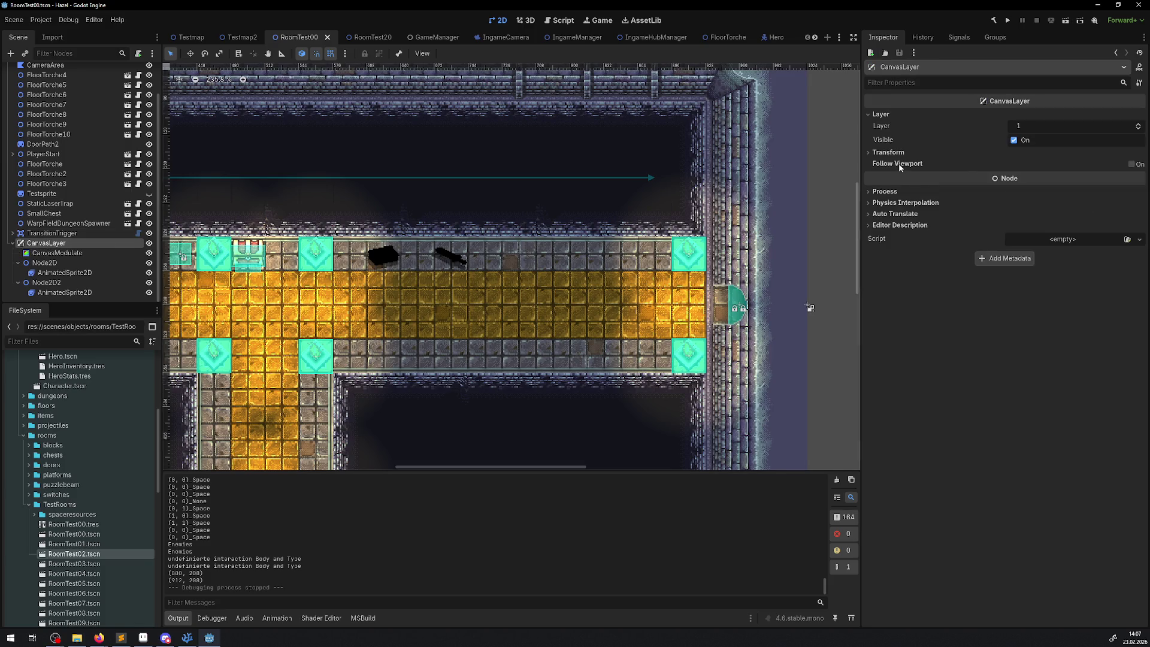
click(1131, 165)
click(1131, 164)
click(1007, 20)
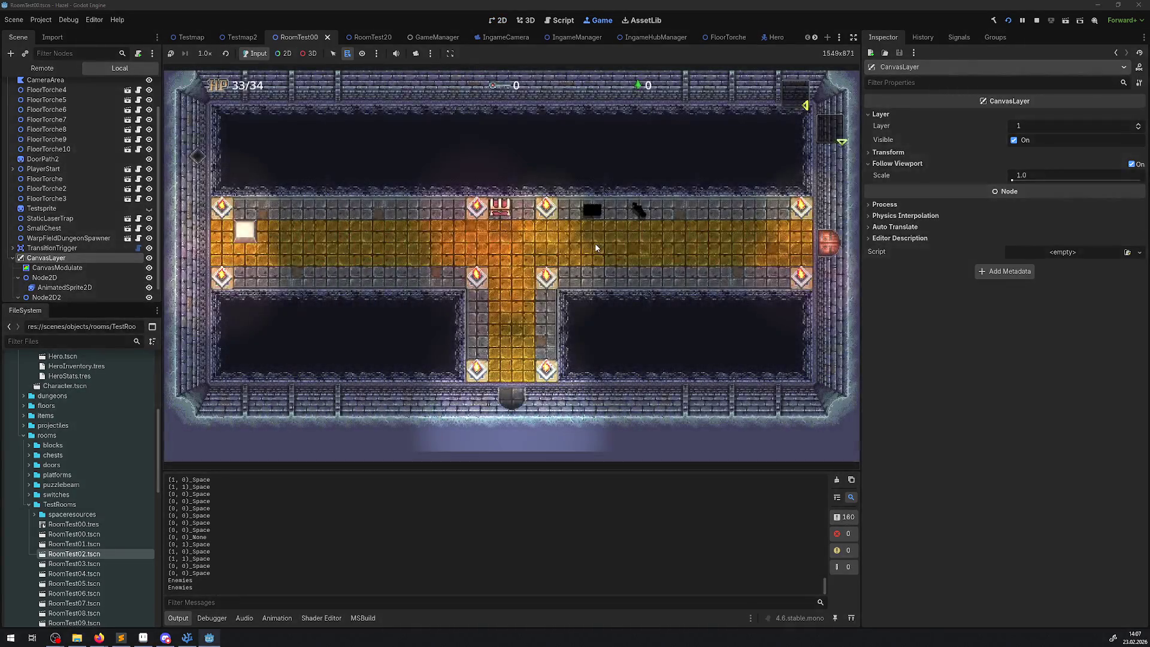
- Open the chest, walk the hero into the ice room and back, then stop the game
key(Up)
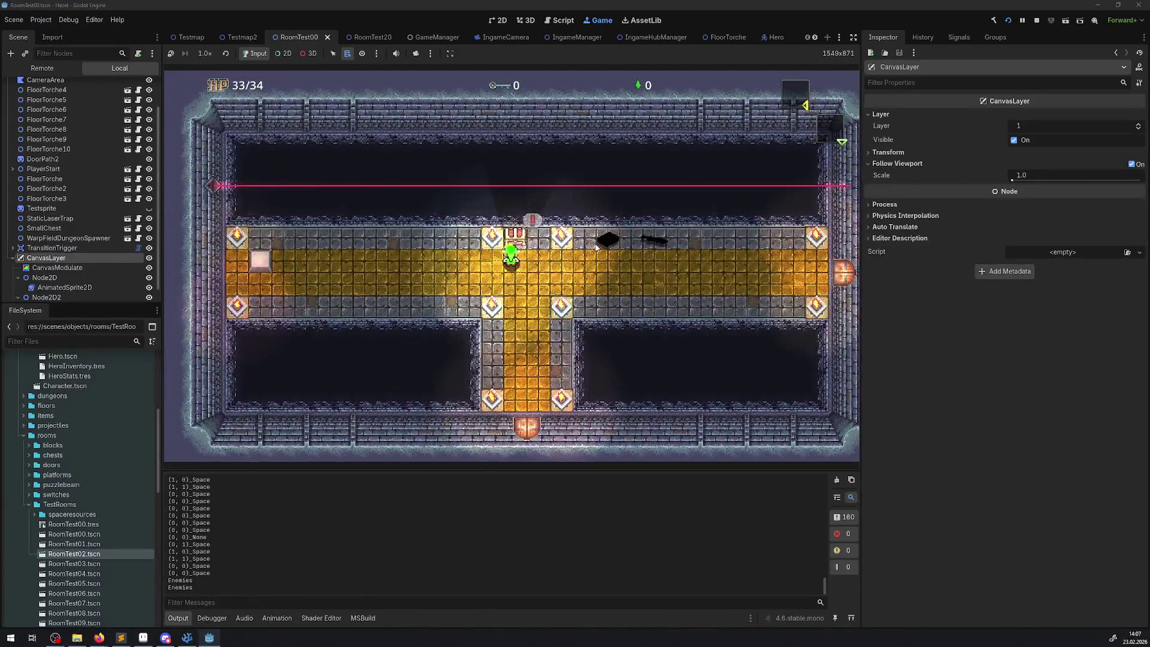
key(space)
key(Right)
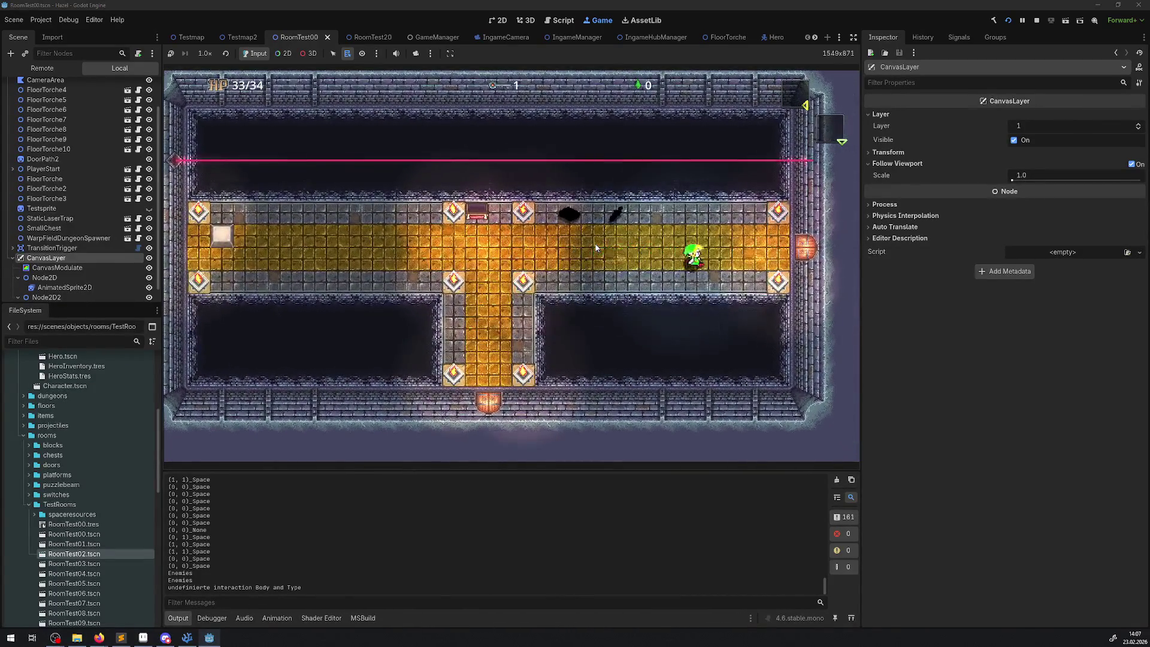
key(Right)
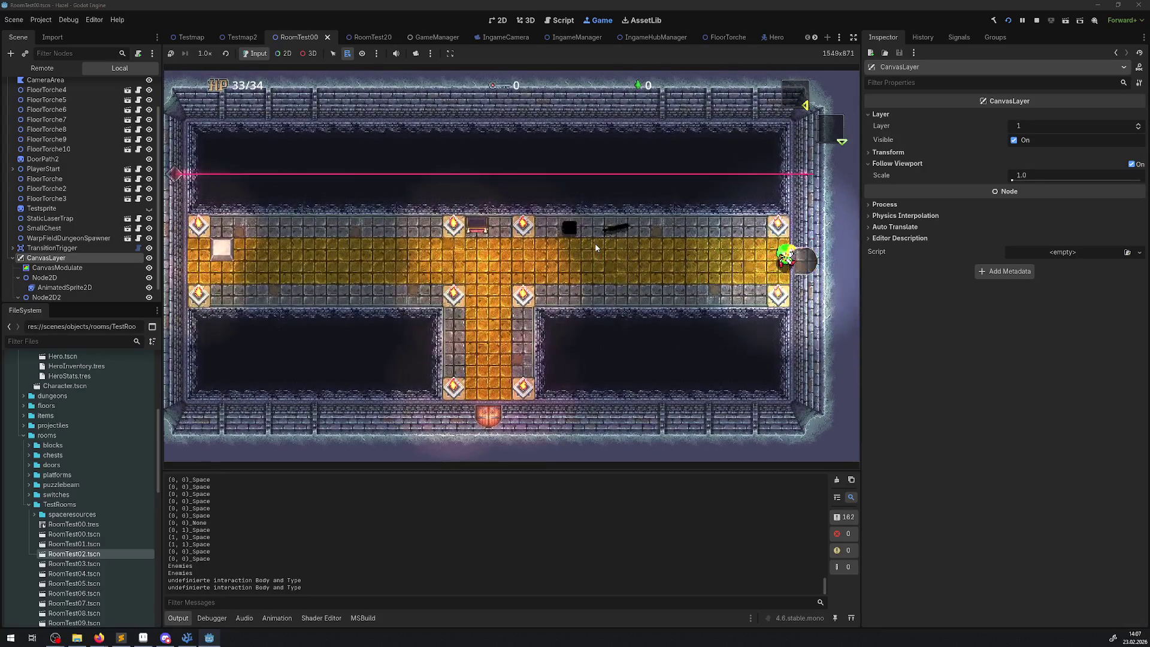
key(Right)
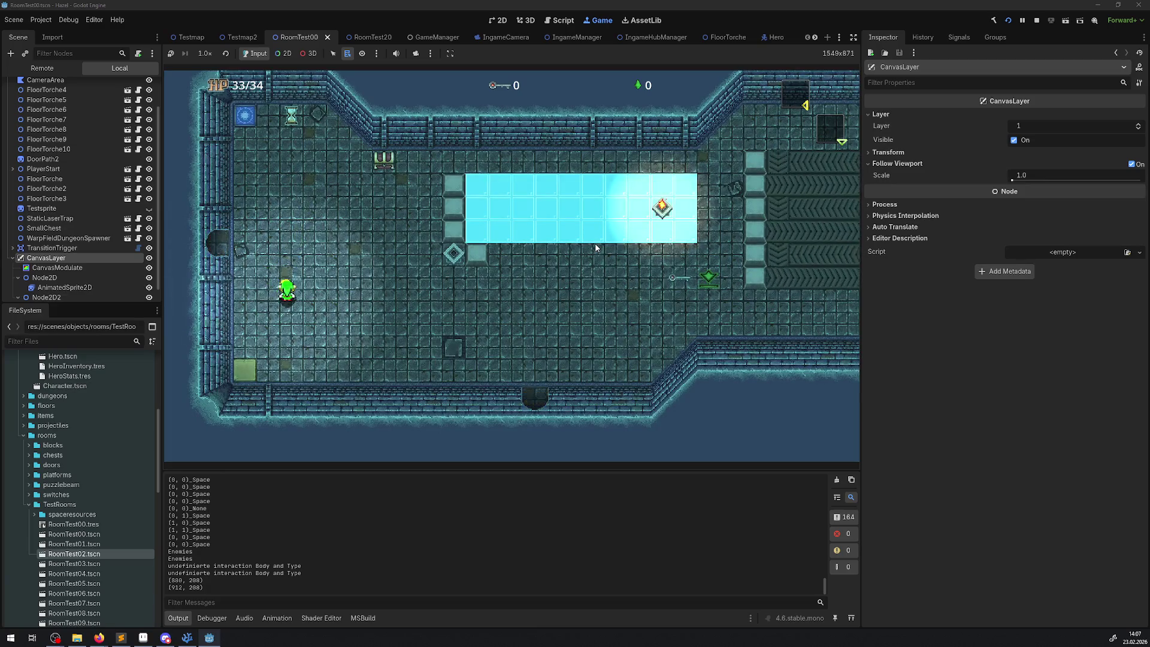
key(Left)
key(Left)
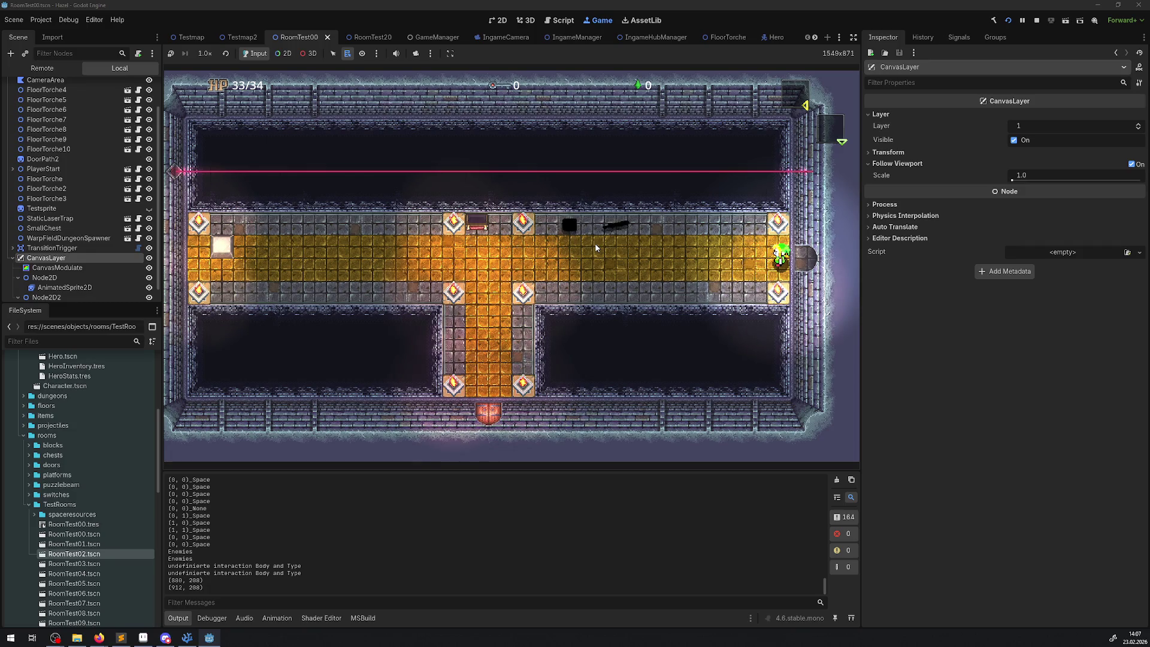
key(Right)
key(Right)
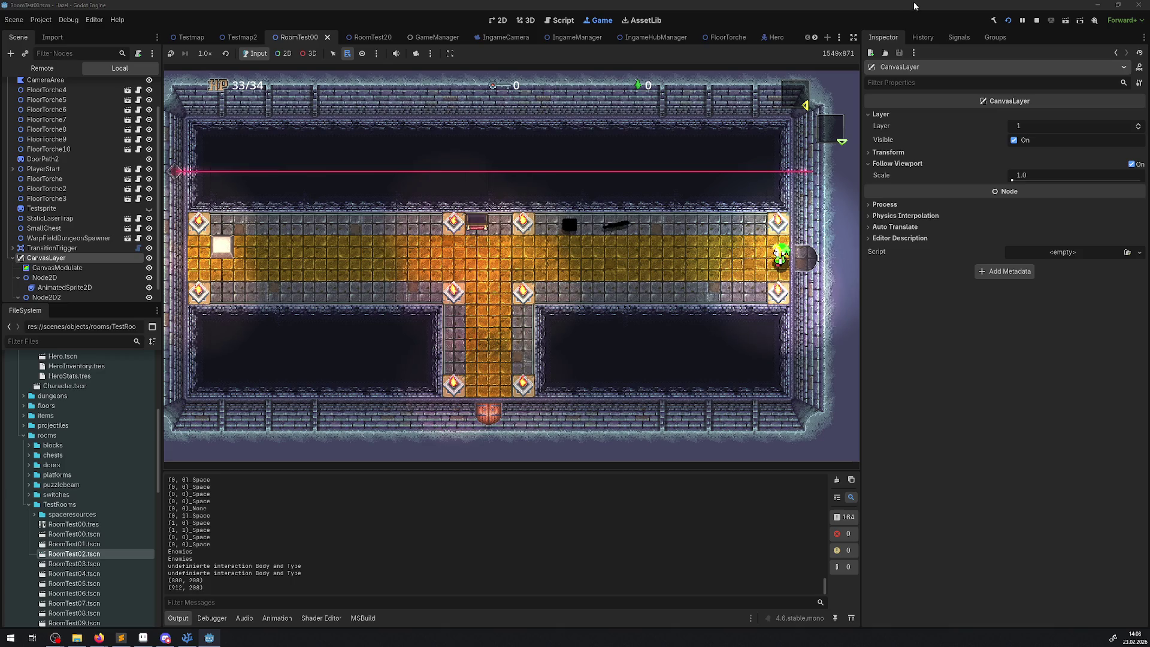
click(1036, 22)
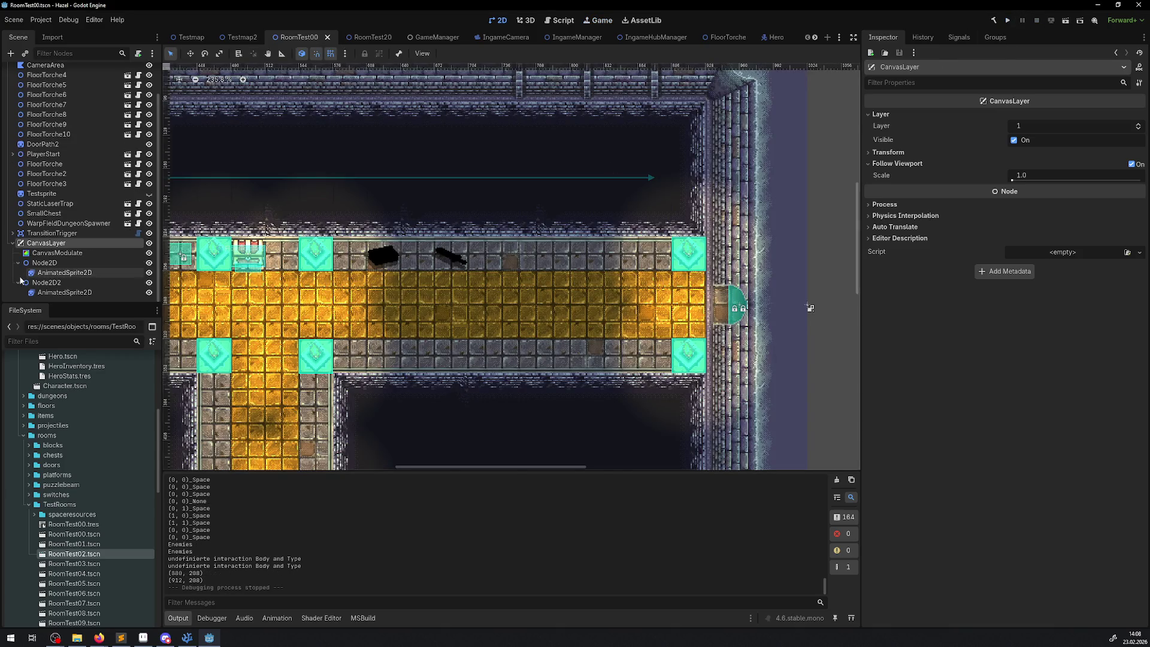
- Select the RoomTest00 node and open its PRoom.cs script in the external editor
click(59, 254)
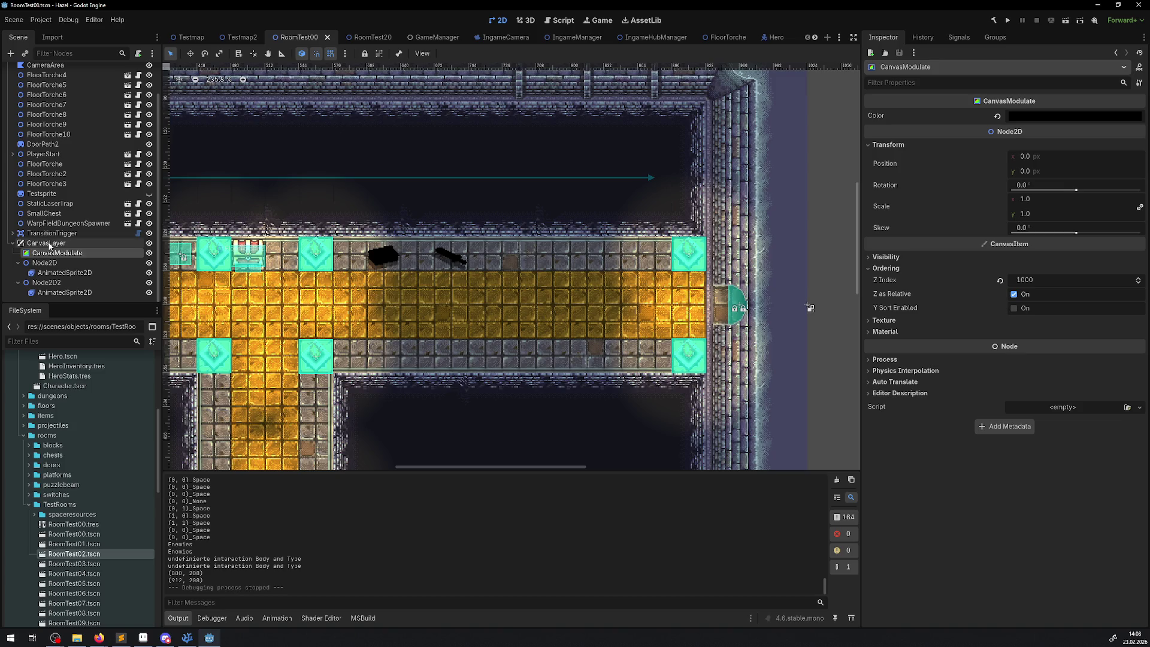
click(49, 243)
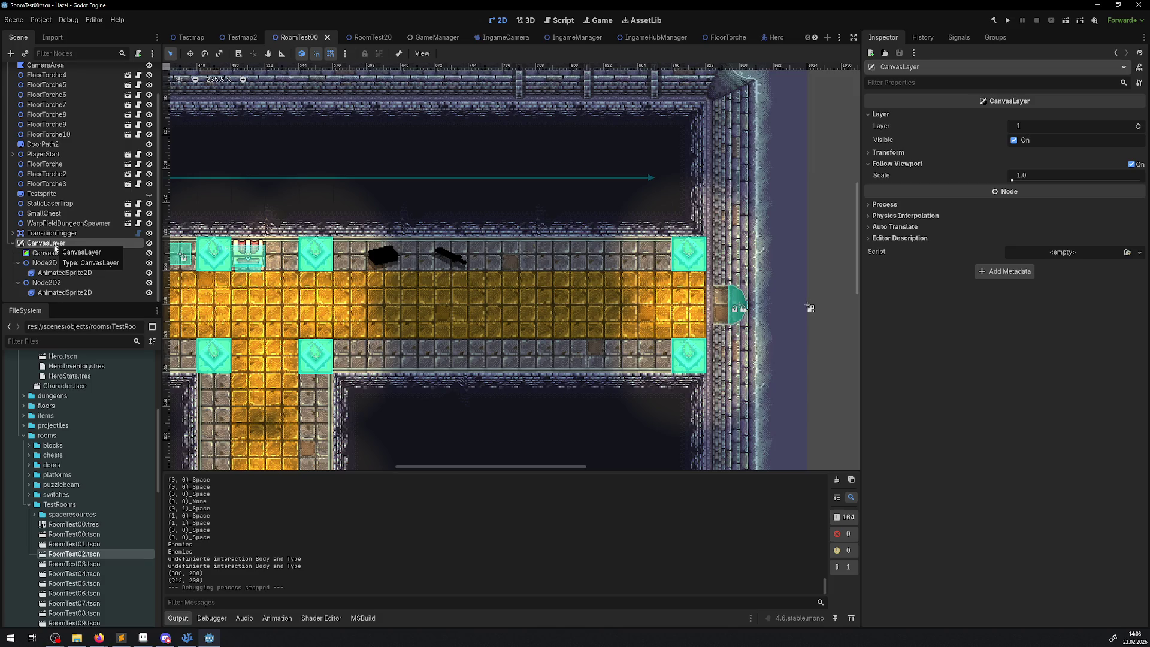
scroll(55, 247, up, 2)
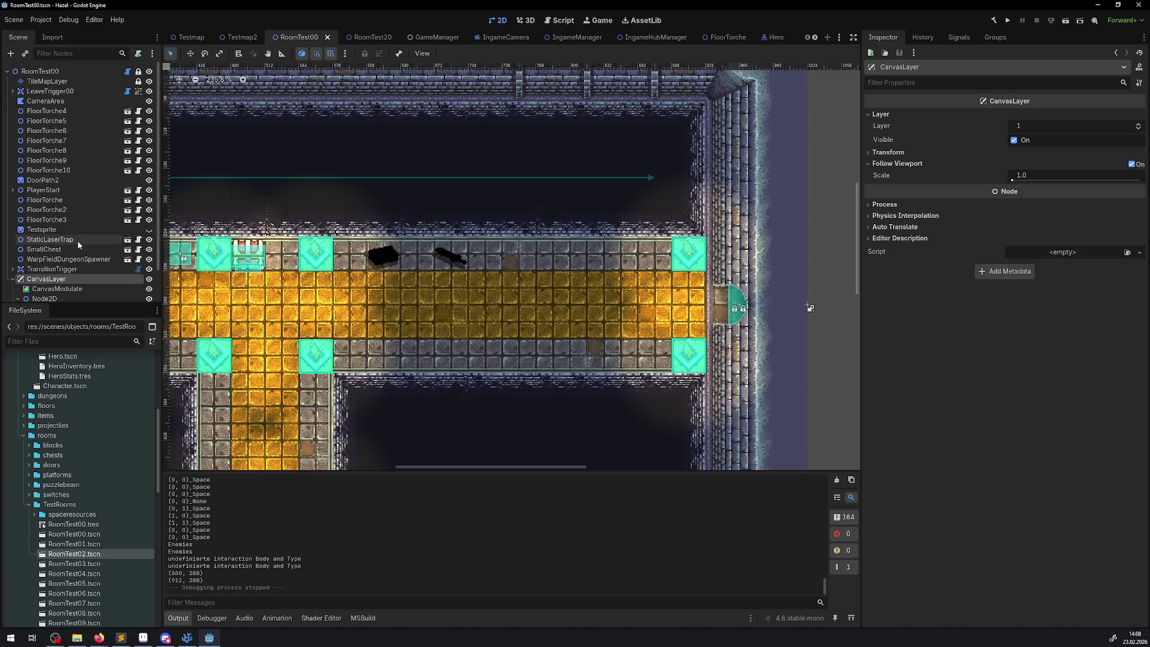
click(36, 76)
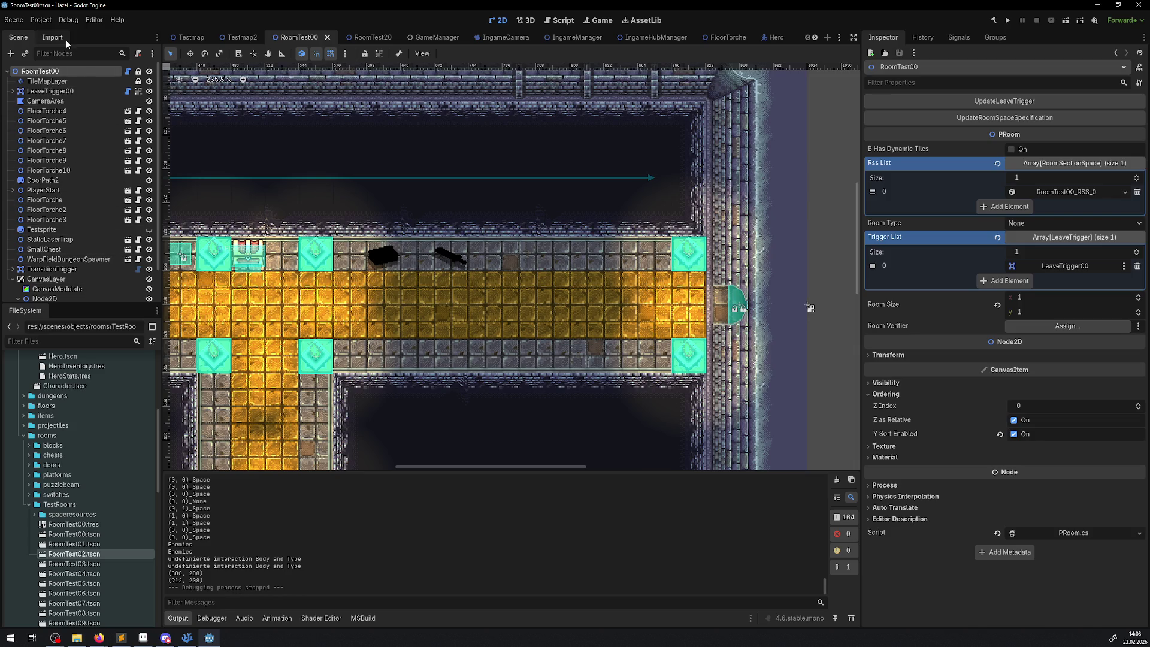
click(128, 71)
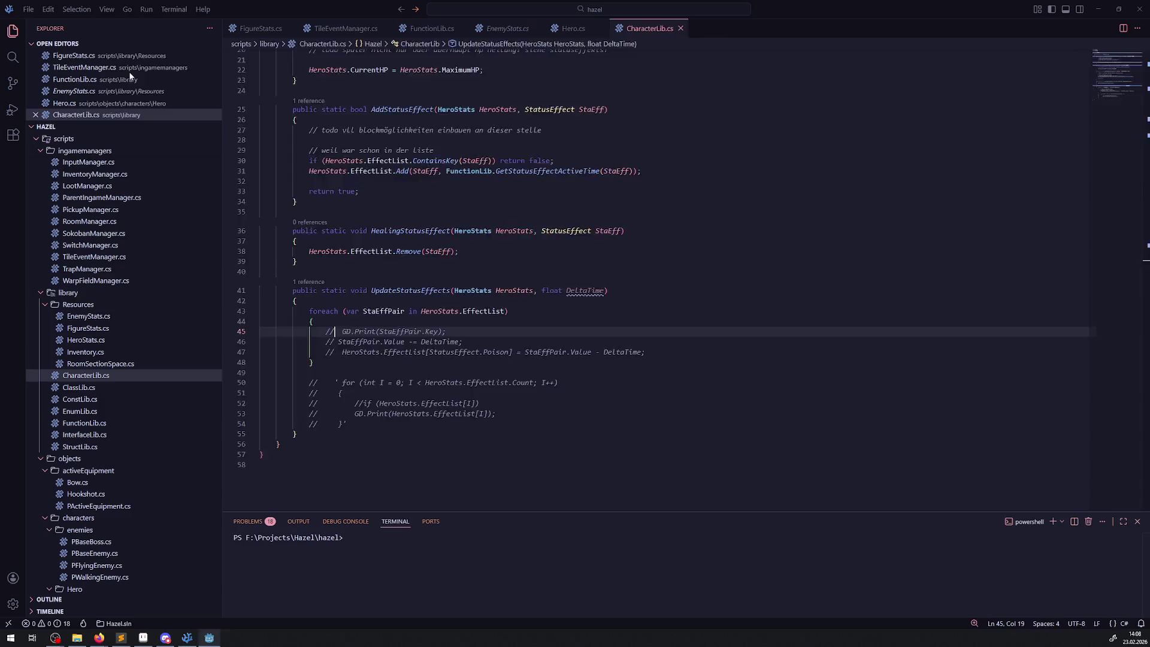
- Try adding CanvasLayer as a second base class on line 8, then remove it
click(408, 137)
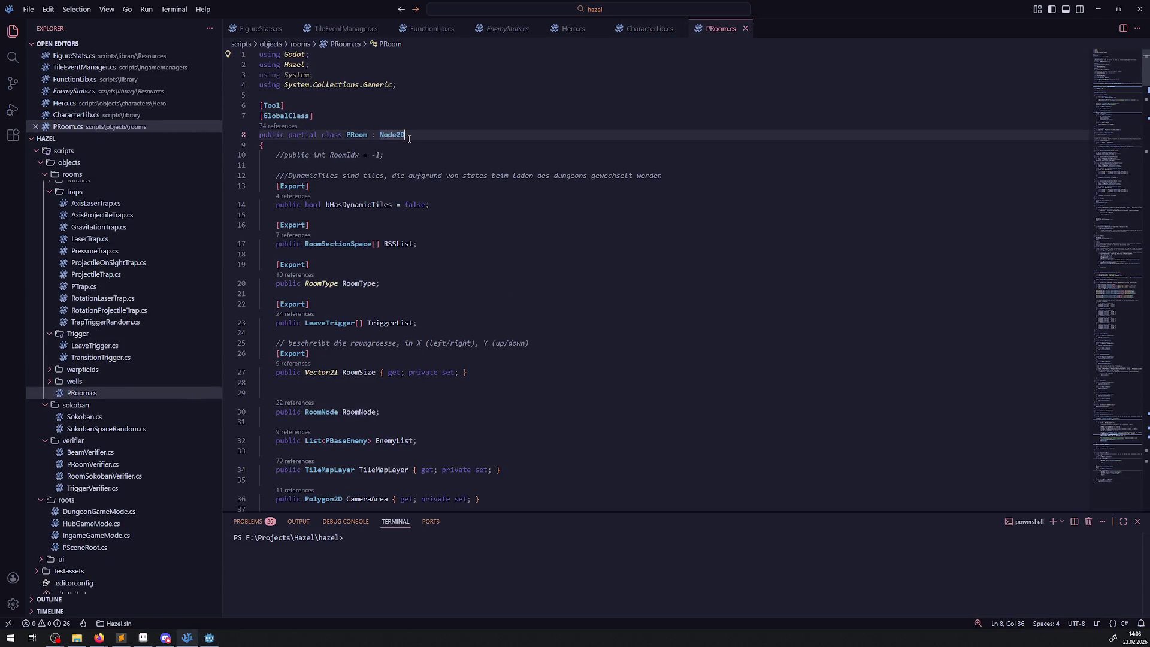
text(, CanvasLa)
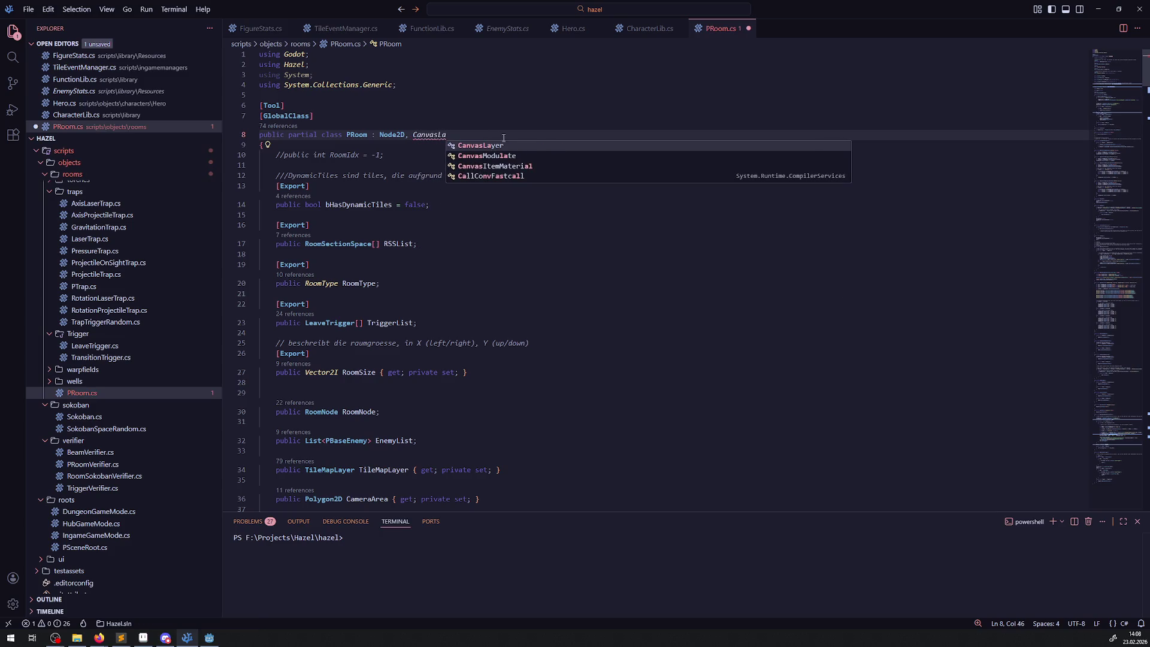
click(501, 145)
click(480, 115)
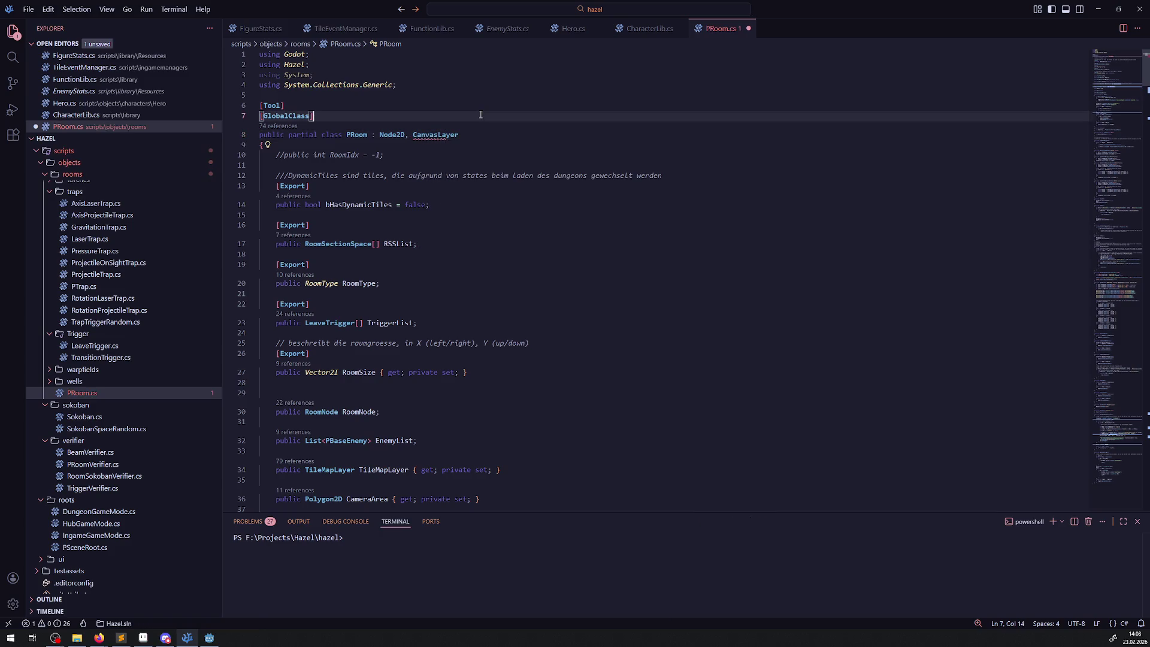
mouse_move(432, 135)
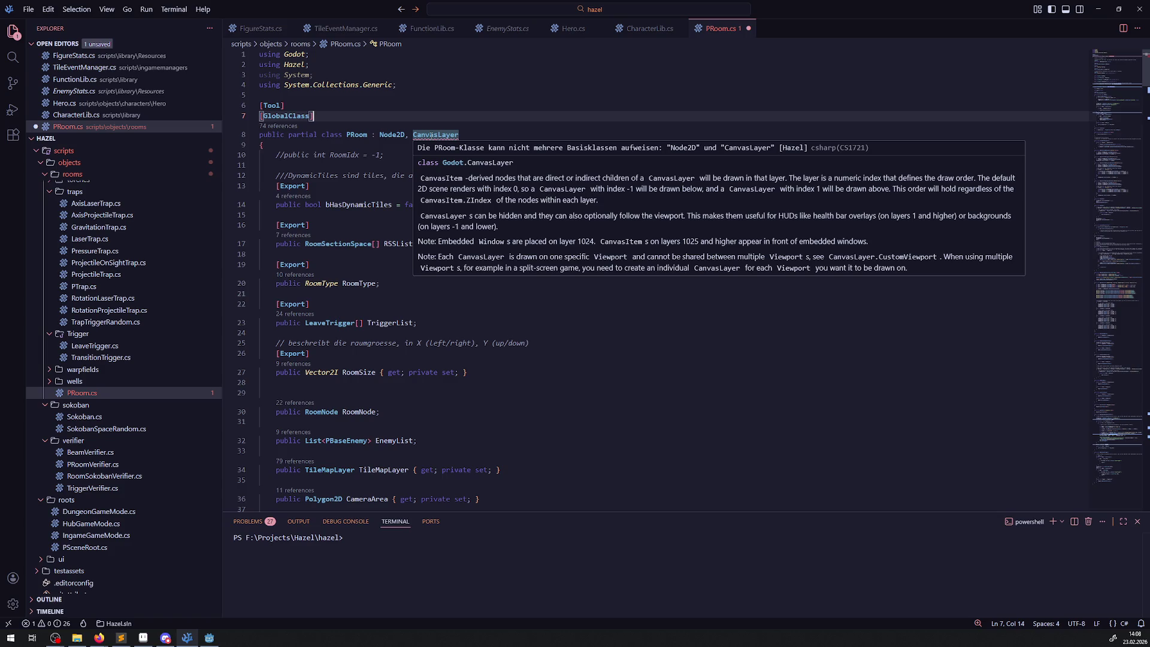
double_click(433, 135)
key(BackSpace)
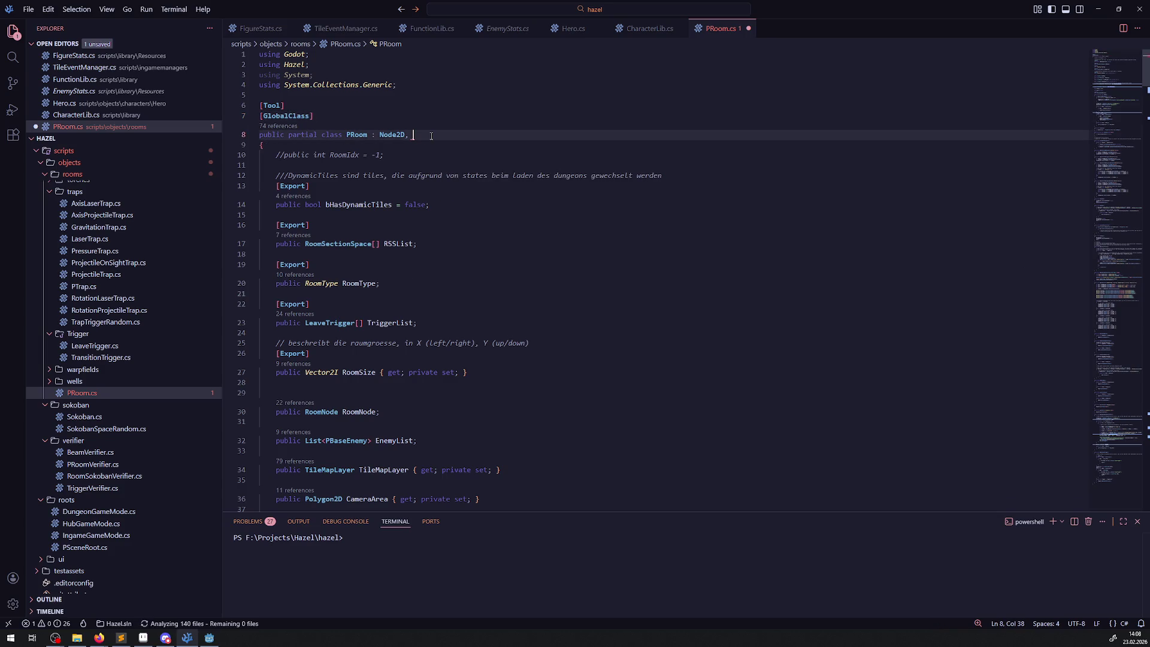
click(420, 146)
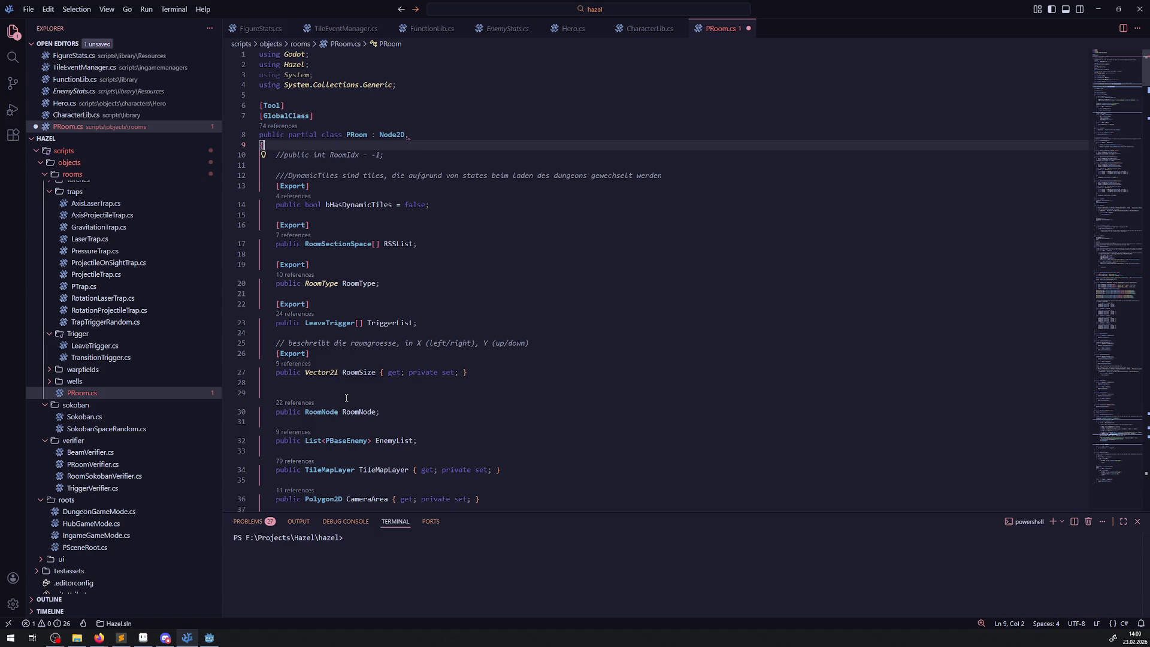
- Delete the empty line in the class body, save PRoom.cs, and return to Godot
mouse_move(337, 374)
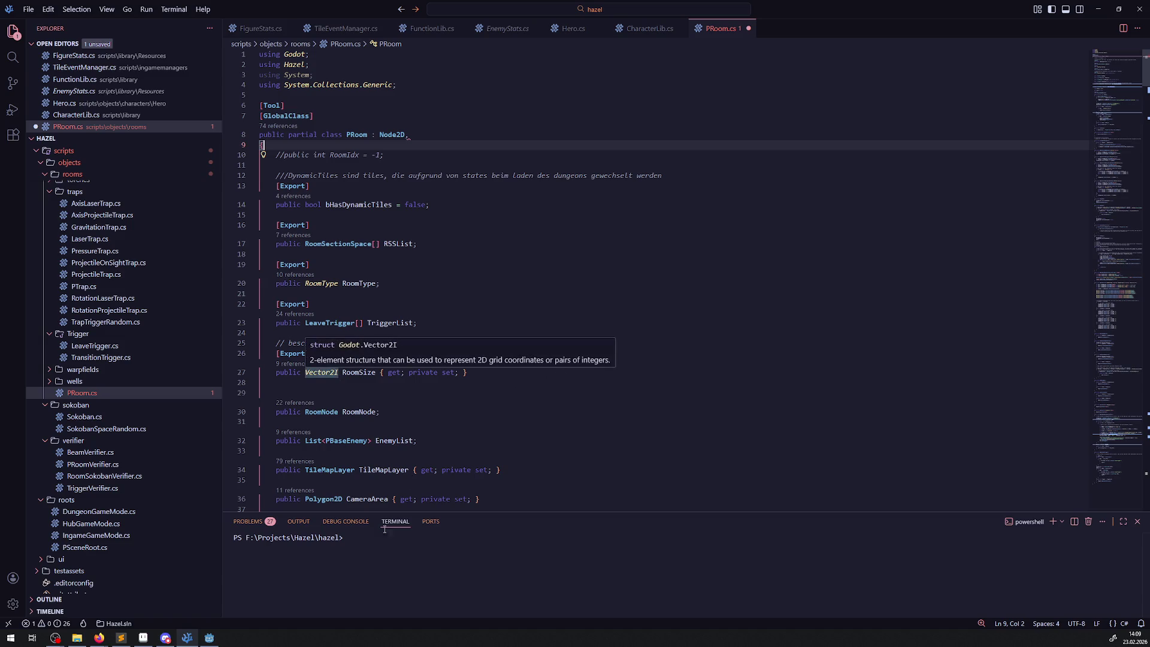
click(445, 422)
click(393, 392)
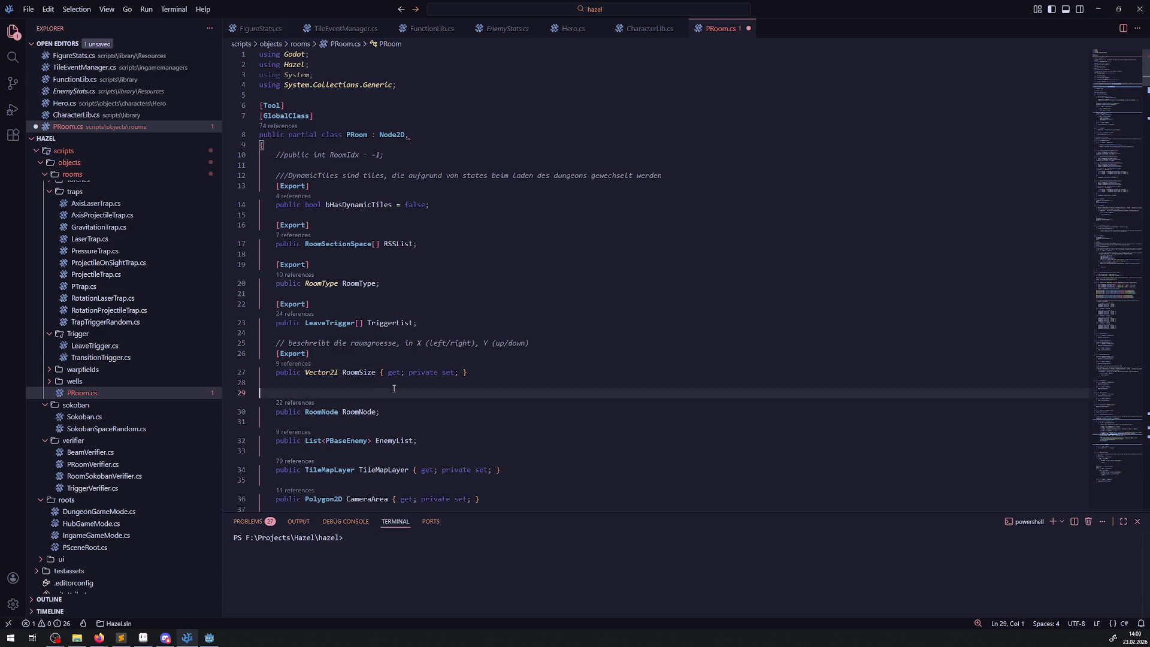
key(BackSpace)
click(401, 333)
key(ctrl+s)
click(410, 137)
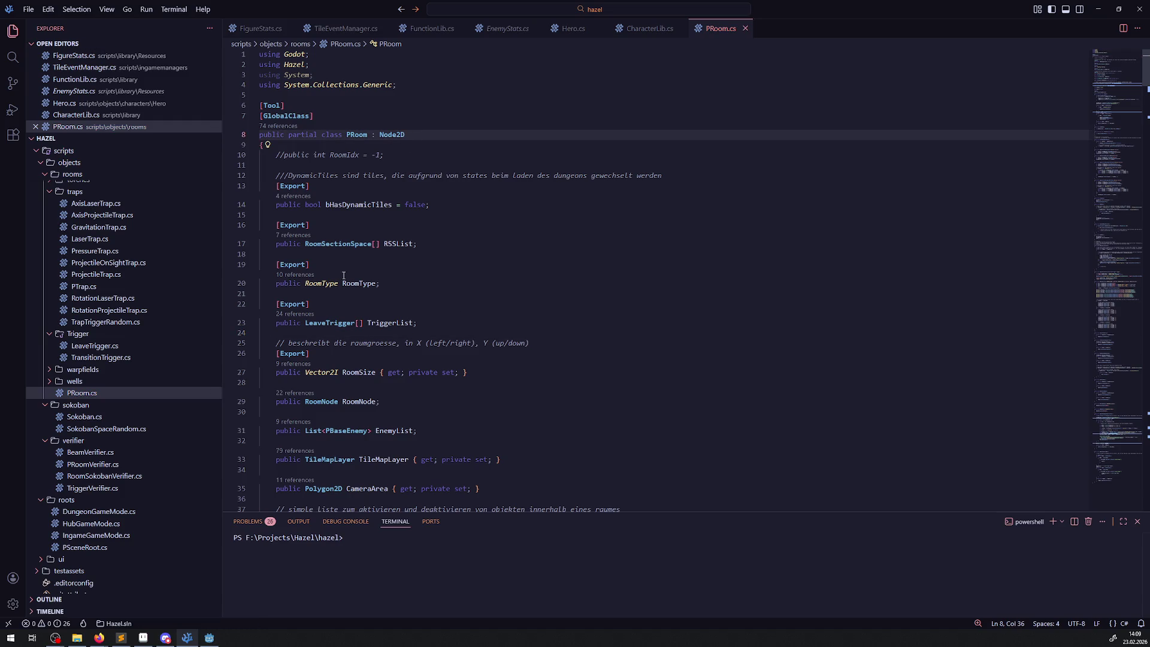
click(209, 638)
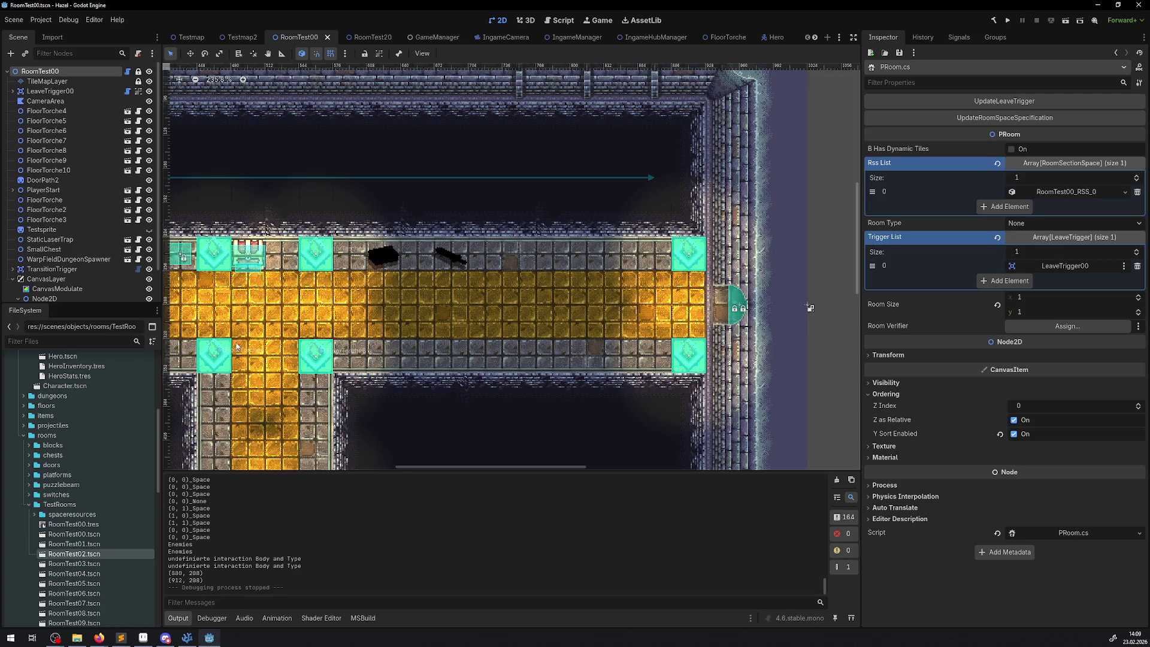
click(45, 83)
drag(46, 82, 43, 249)
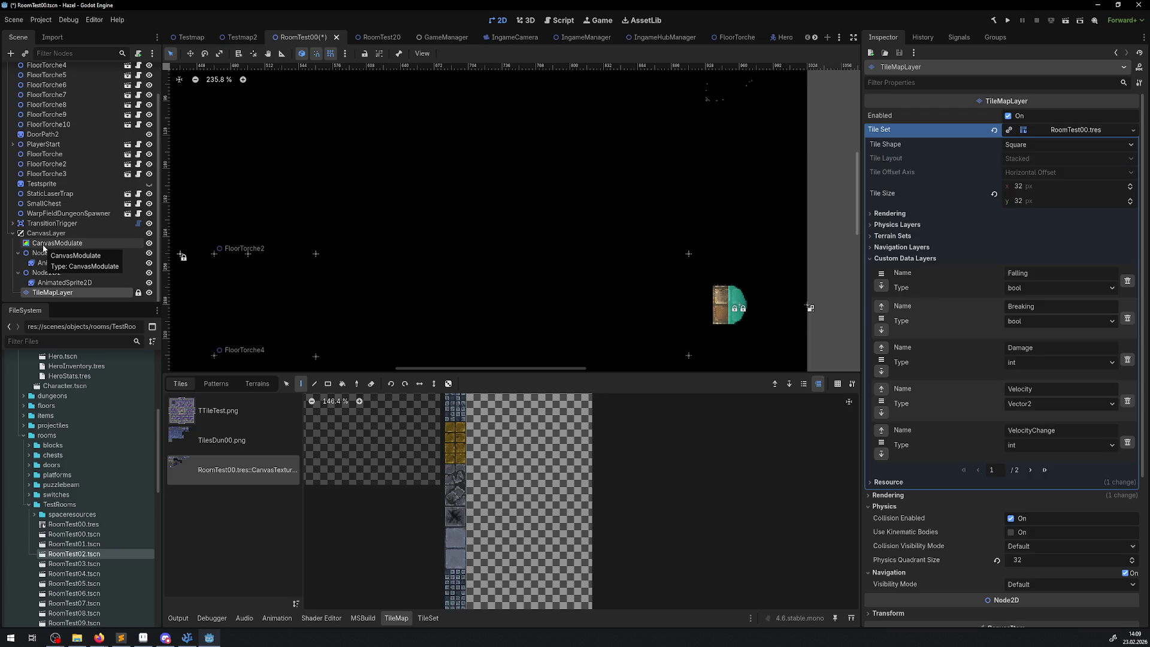
key(ctrl+z)
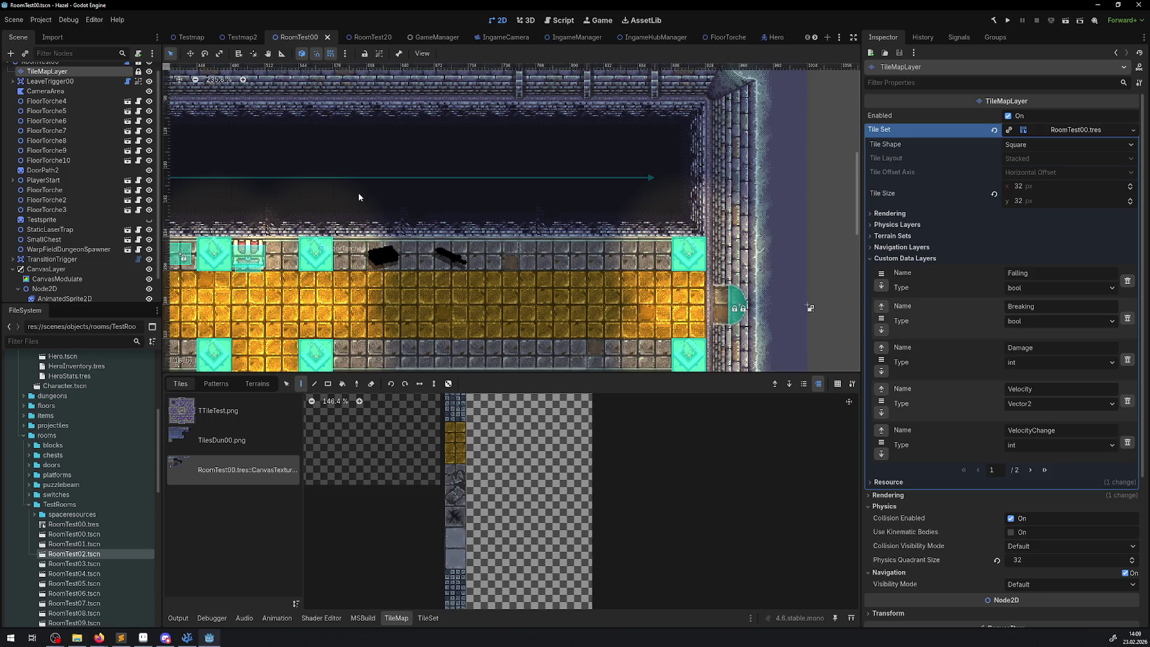
click(46, 269)
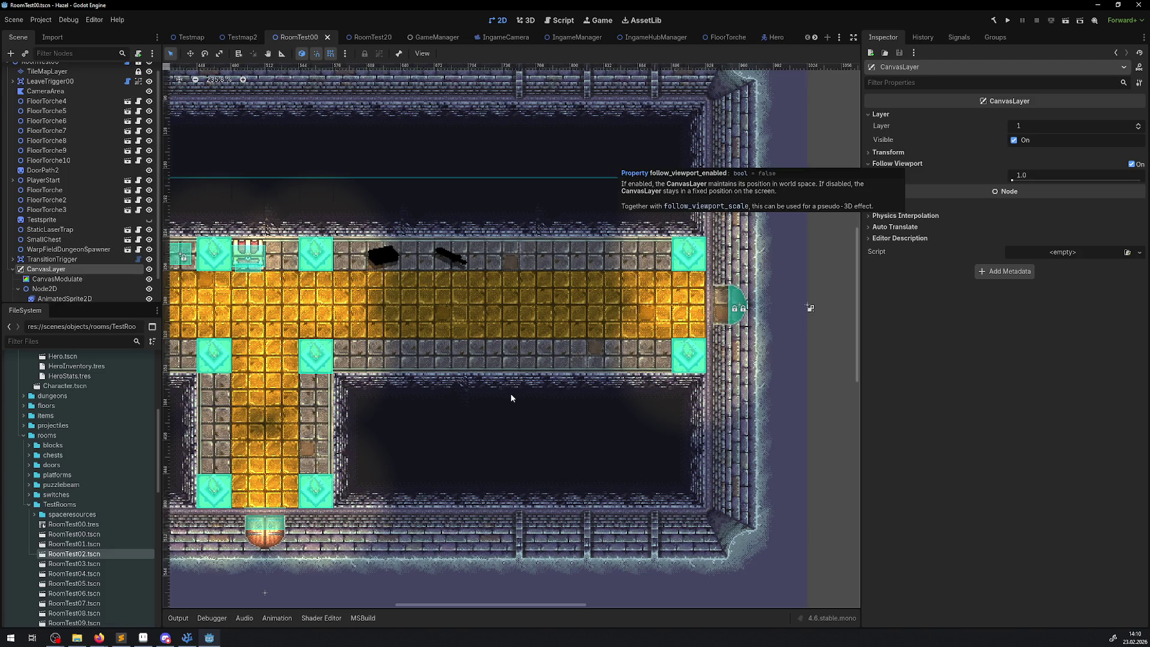
click(382, 256)
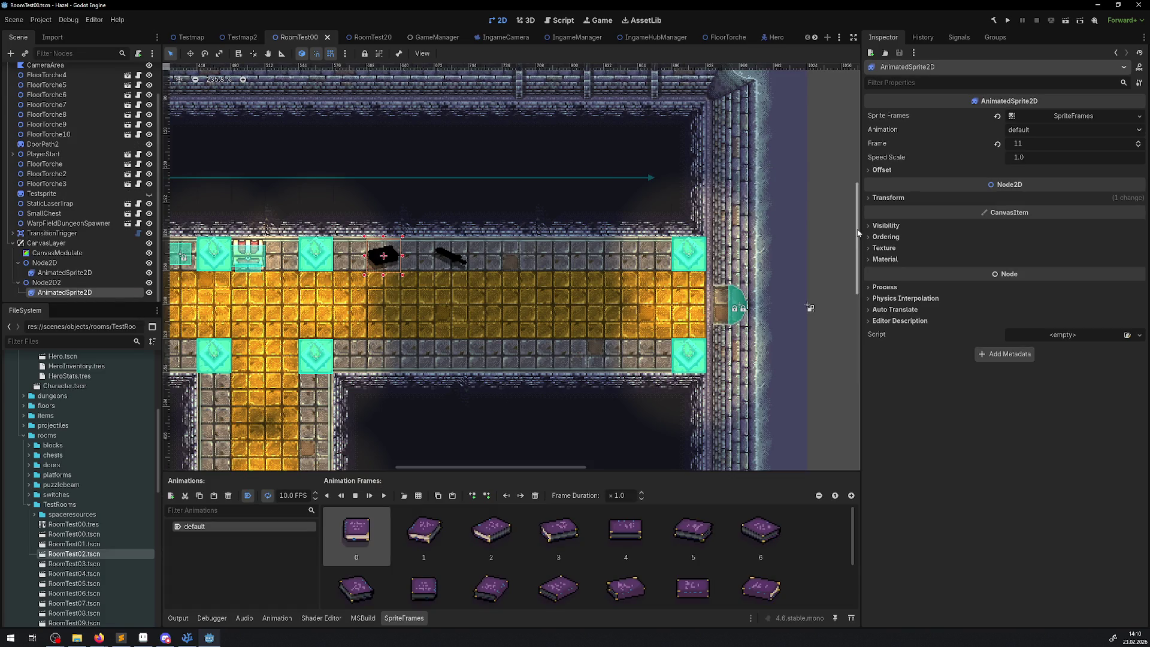
click(885, 225)
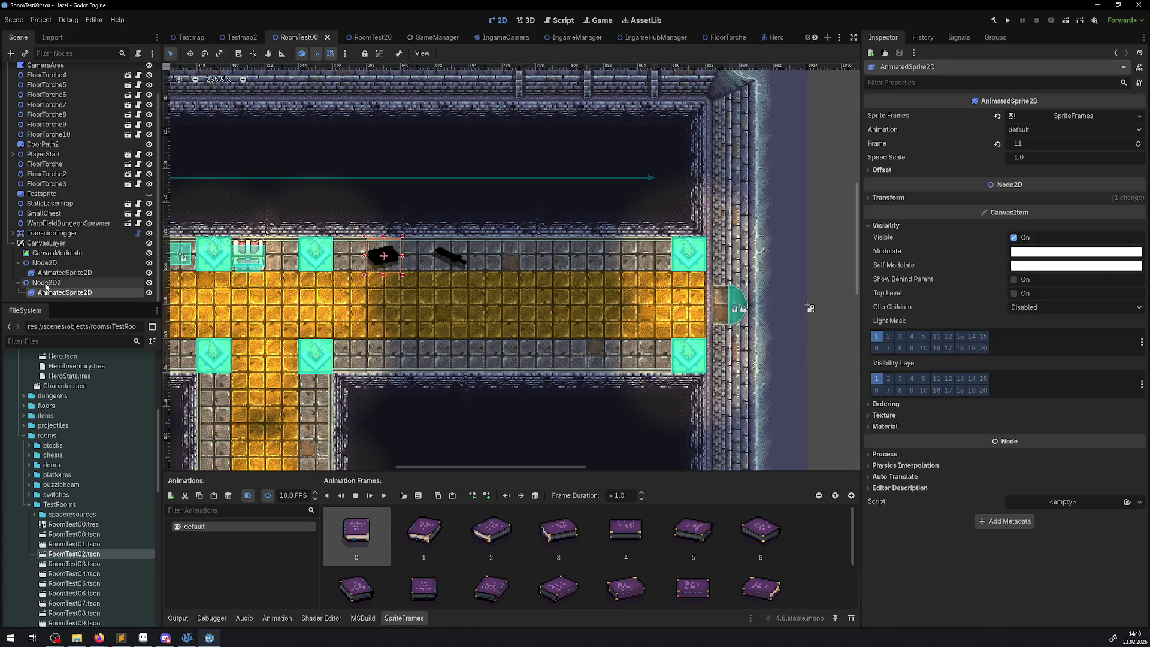
click(47, 282)
click(885, 142)
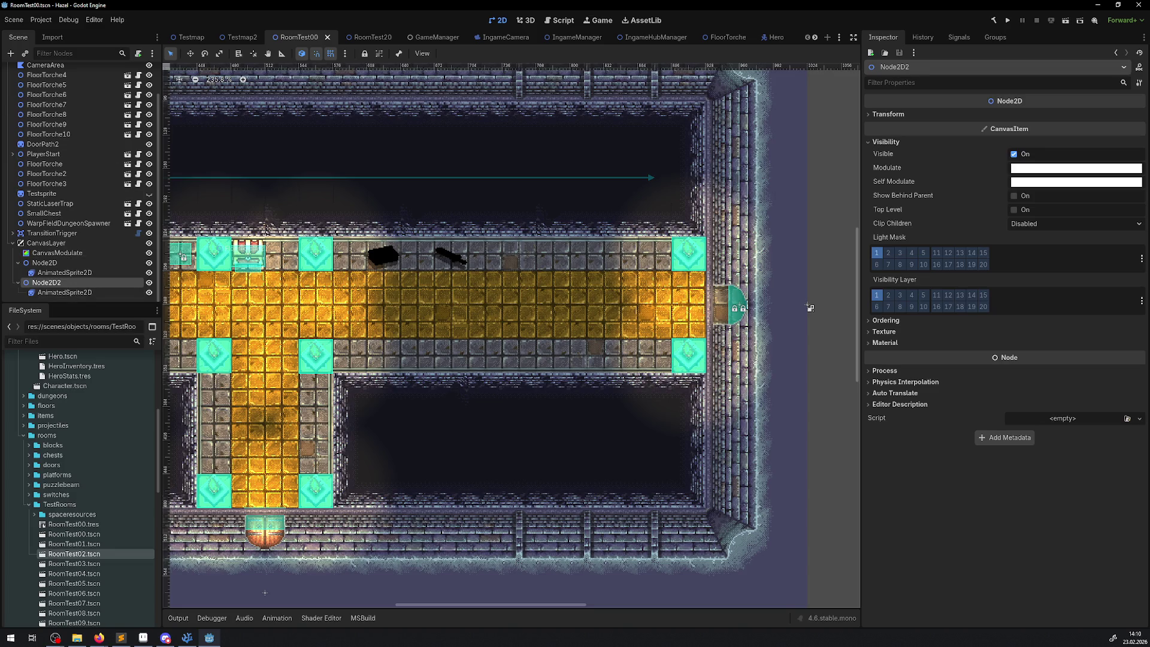
click(72, 242)
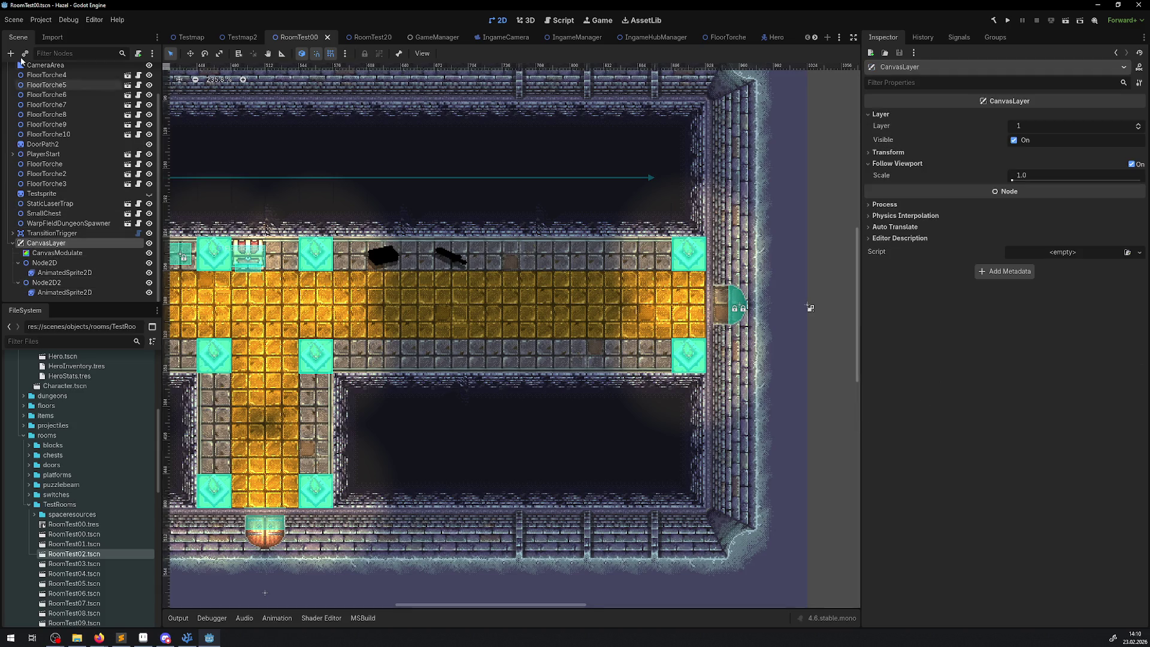
click(11, 54)
- Create a PointLight2D node and give it a new image texture
text(lig)
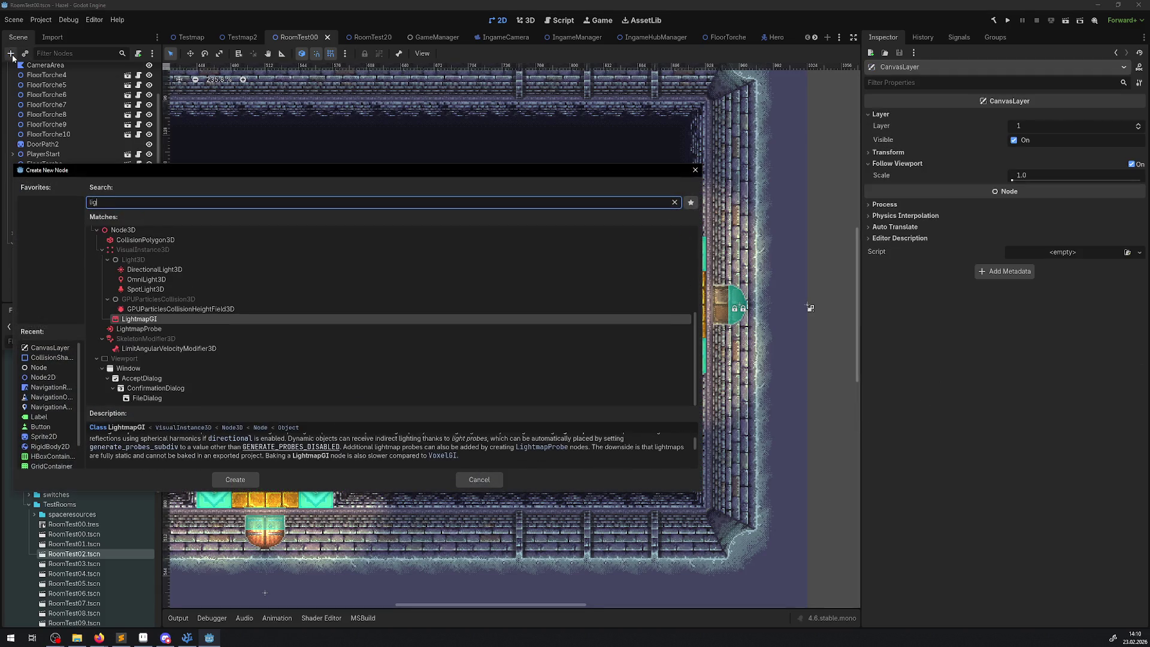
scroll(150, 302, up, 5)
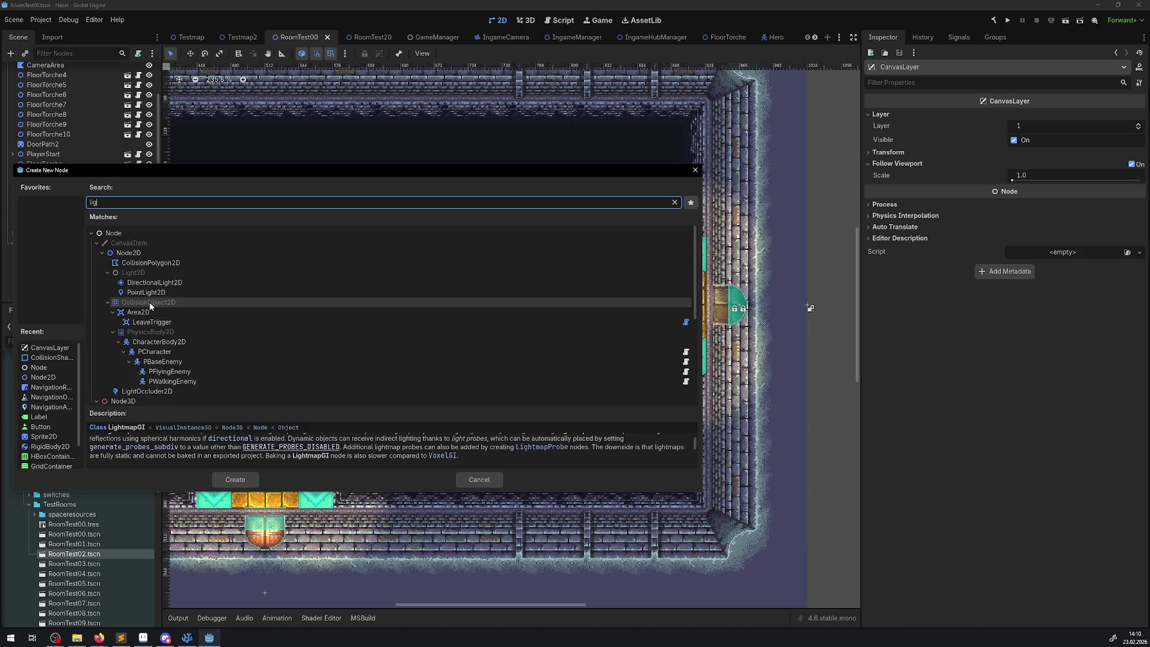
double_click(150, 293)
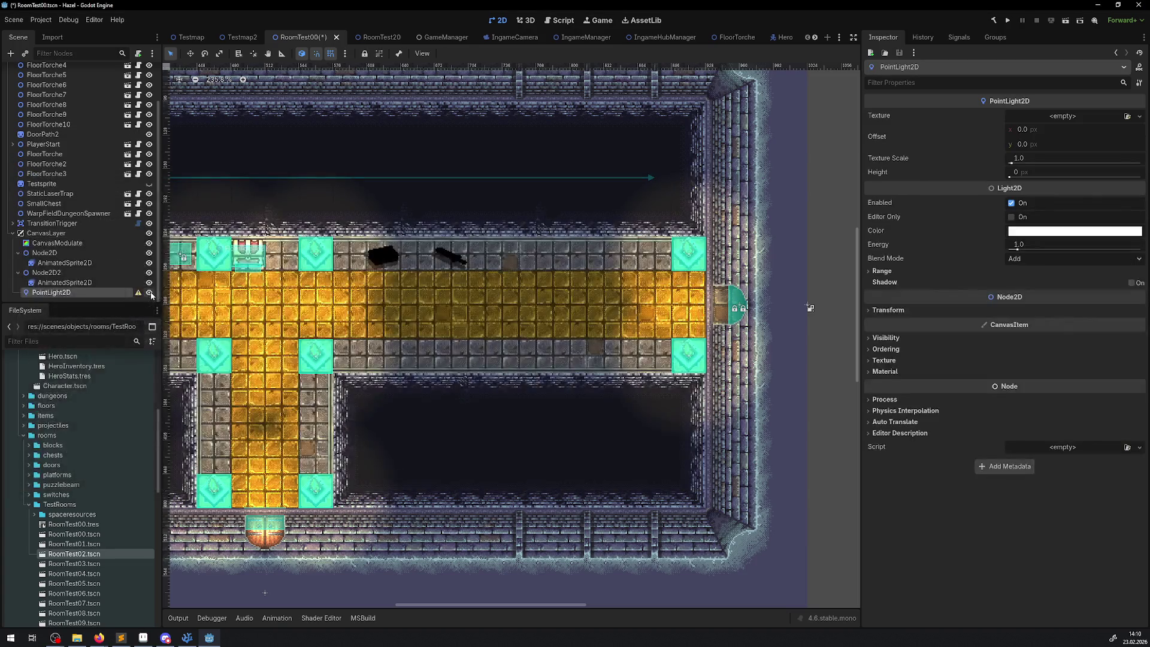
click(1138, 117)
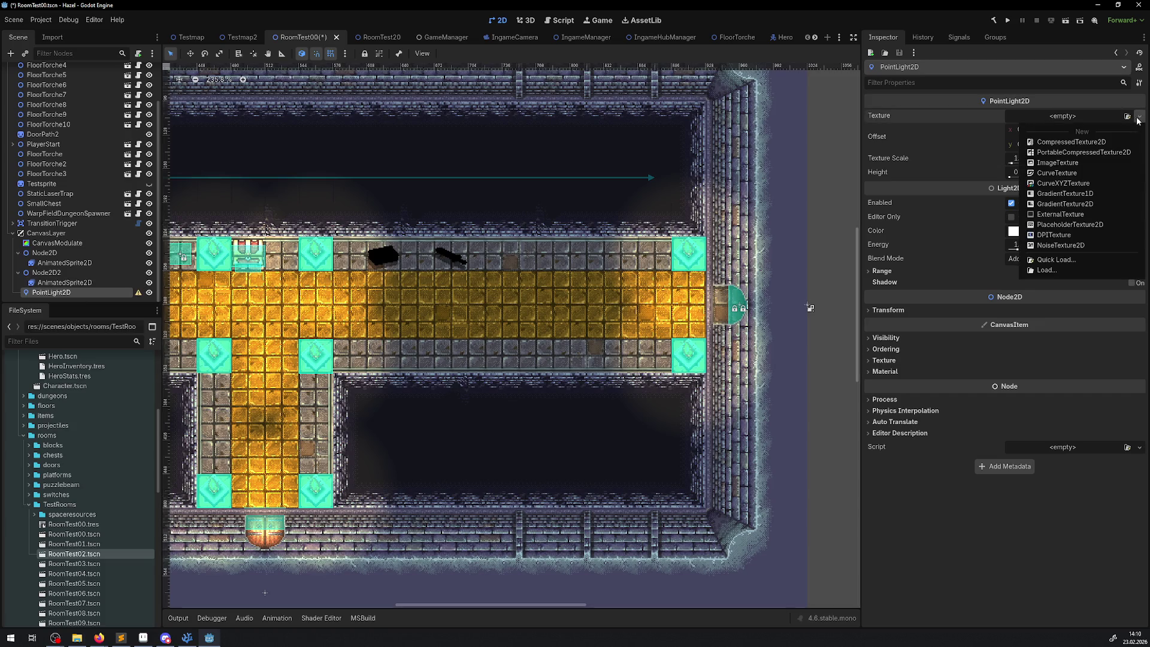
click(1076, 163)
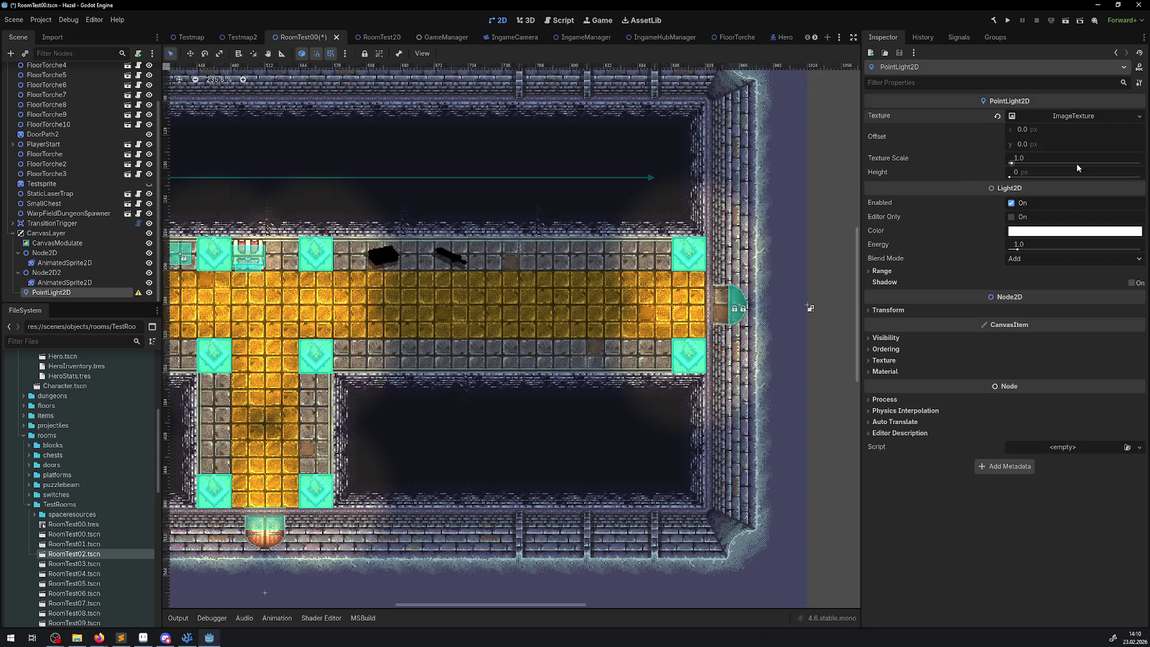
- Assign light.png from the FileSystem as the light's texture
click(1064, 118)
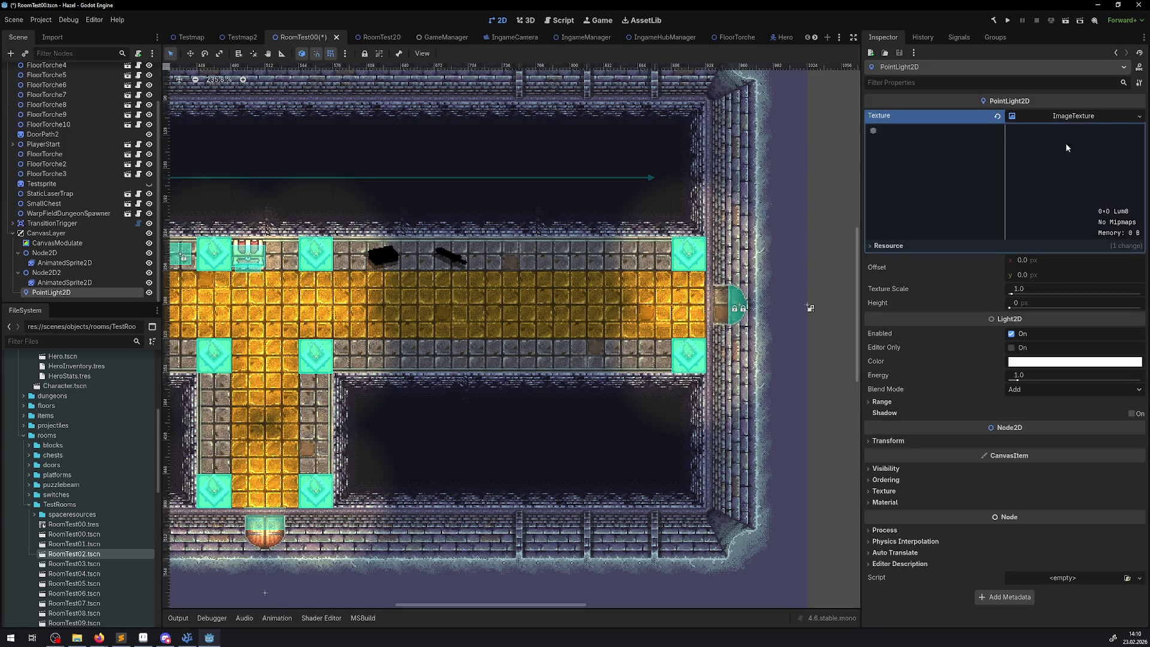
scroll(172, 479, down, 1)
scroll(33, 483, down, 10)
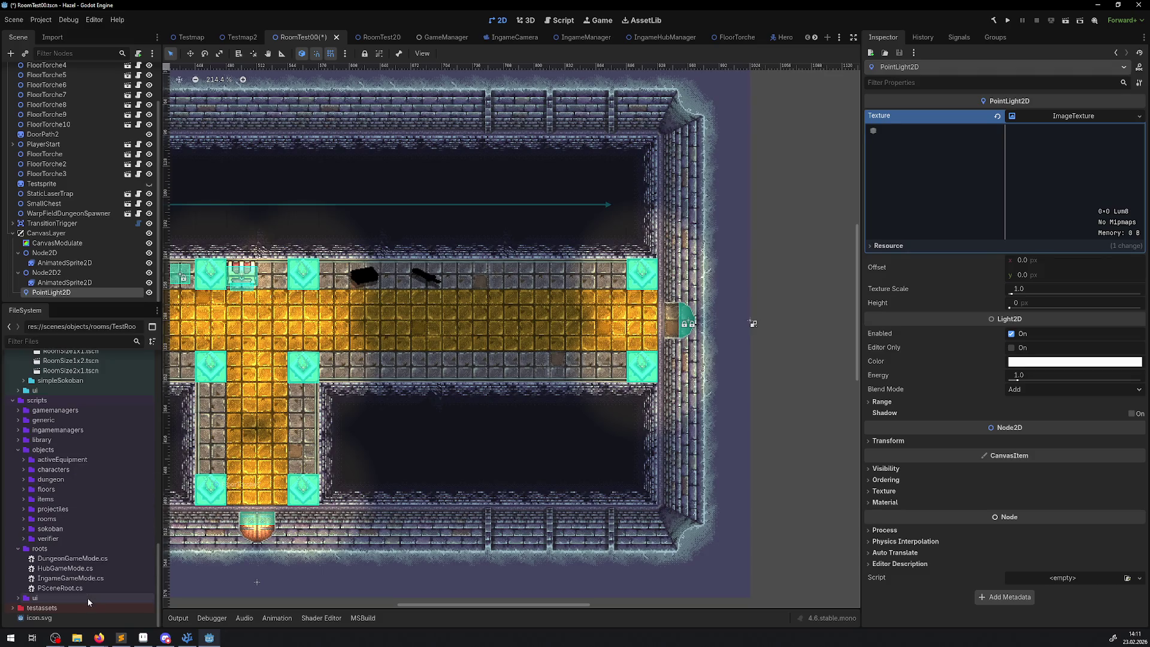
click(50, 340)
text(lig)
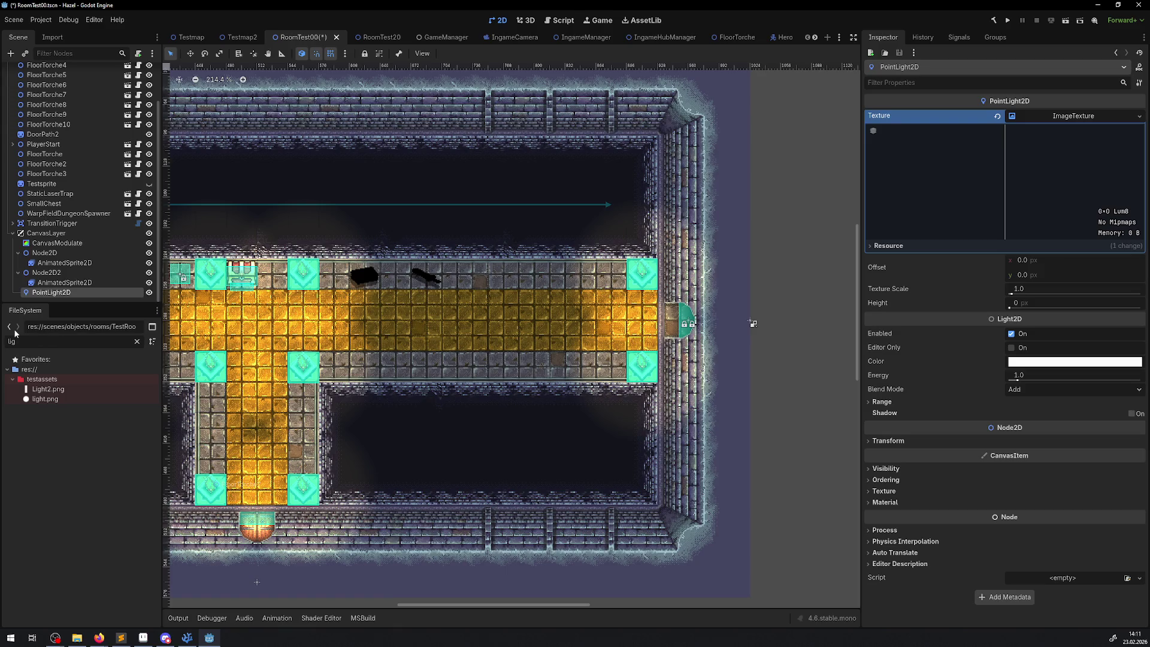
mouse_move(45, 398)
mouse_down()
mouse_move(1033, 209)
mouse_move(1055, 126)
mouse_up()
- Move the light into the room and try different Height values
scroll(404, 272, down, 3)
drag(695, 306, 664, 329)
scroll(664, 328, up, 10)
scroll(665, 329, down, 4)
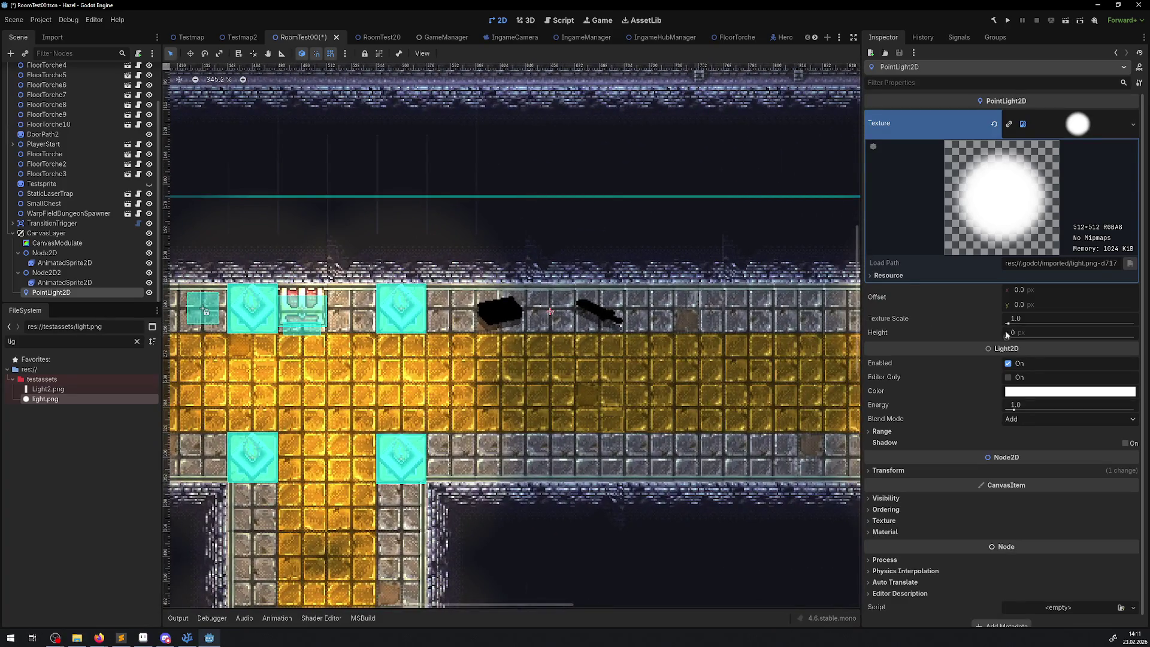
mouse_move(1006, 334)
mouse_down()
mouse_move(1029, 334)
mouse_move(1020, 339)
mouse_up()
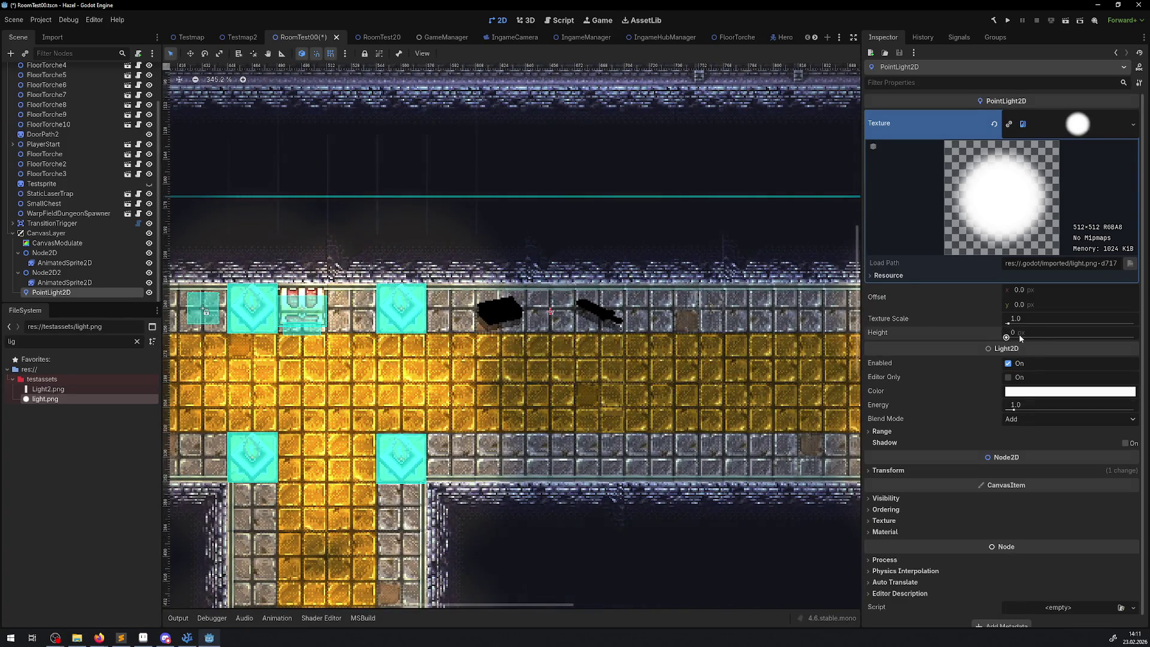
- Set the PointLight2D Height to 150 and reset CanvasModulate's Z Index to 0
click(1019, 333)
text(150)
key(Return)
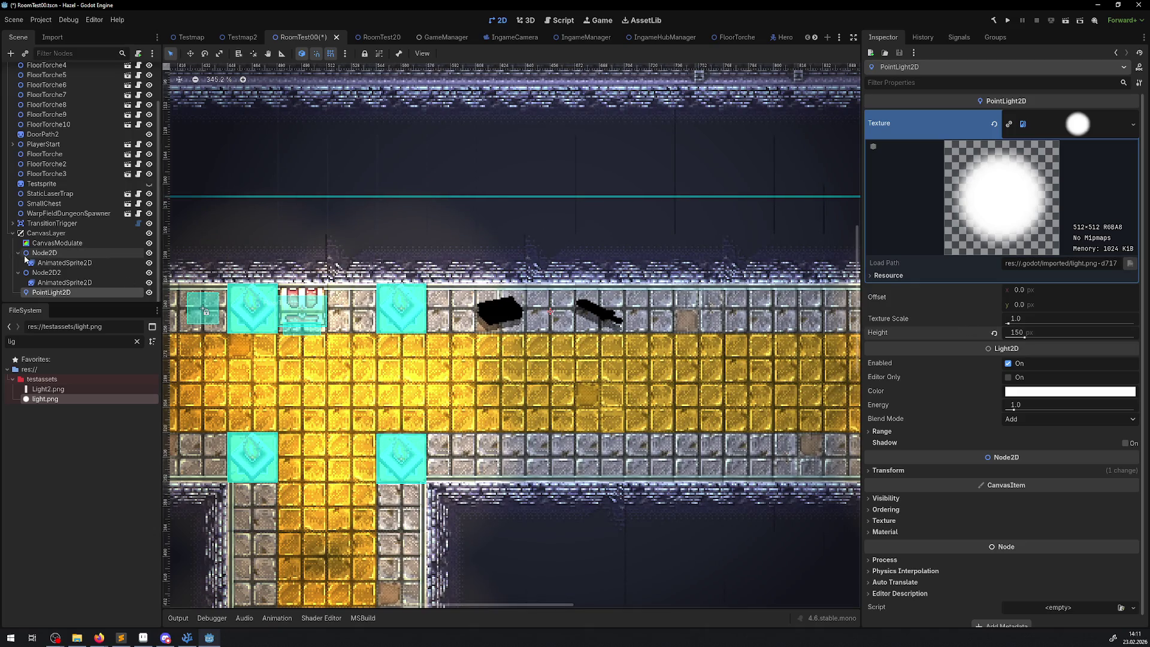
click(57, 242)
click(1000, 280)
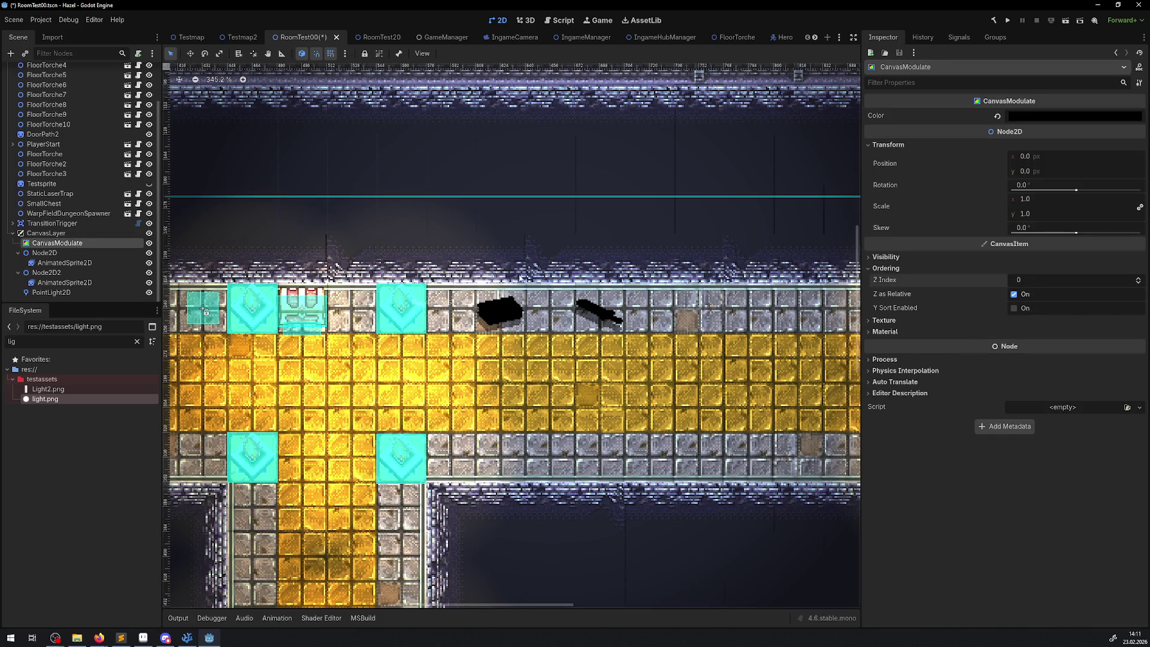
- Move PointLight2D to the top of CanvasLayer and save the scene
click(51, 293)
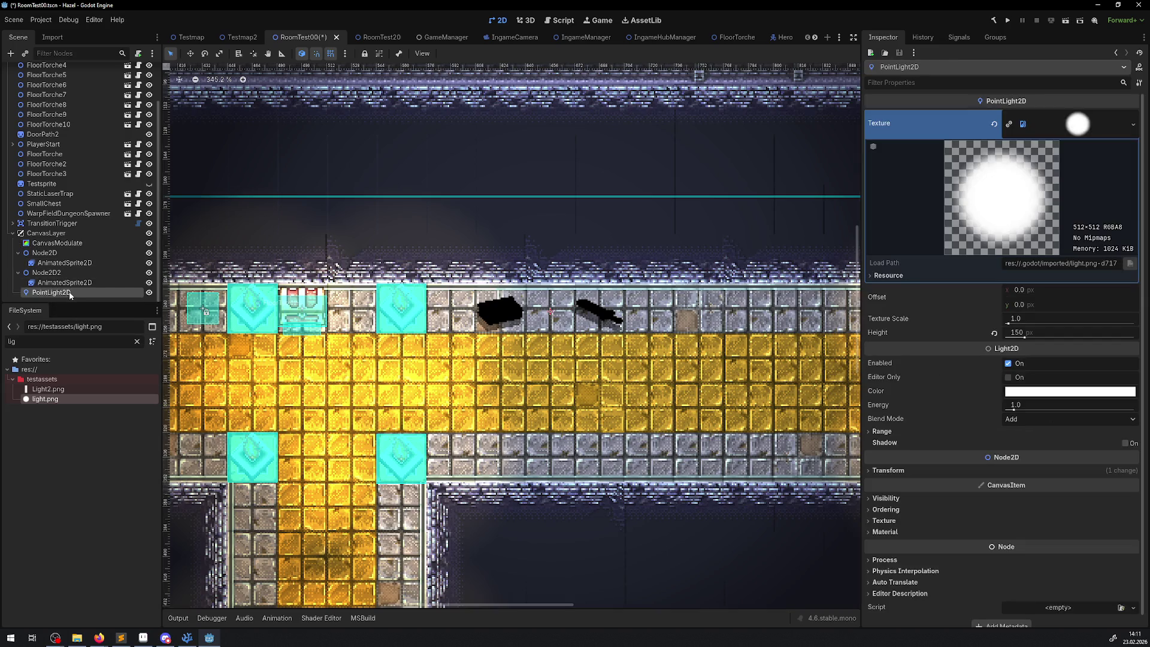
key(ctrl+Up)
key(ctrl+Up)
key(ctrl+Up)
key(ctrl+s)
- Inspect the Visibility and Ordering settings of Node2D and its sprite
click(55, 264)
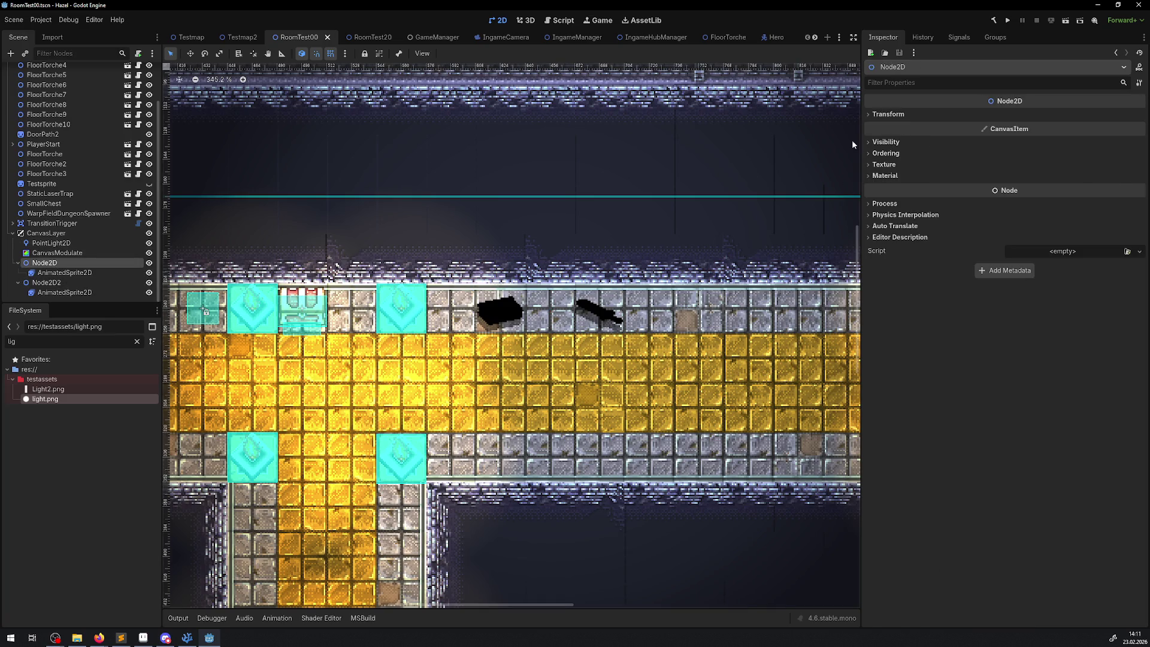
click(869, 144)
click(869, 144)
click(869, 153)
click(870, 152)
click(868, 144)
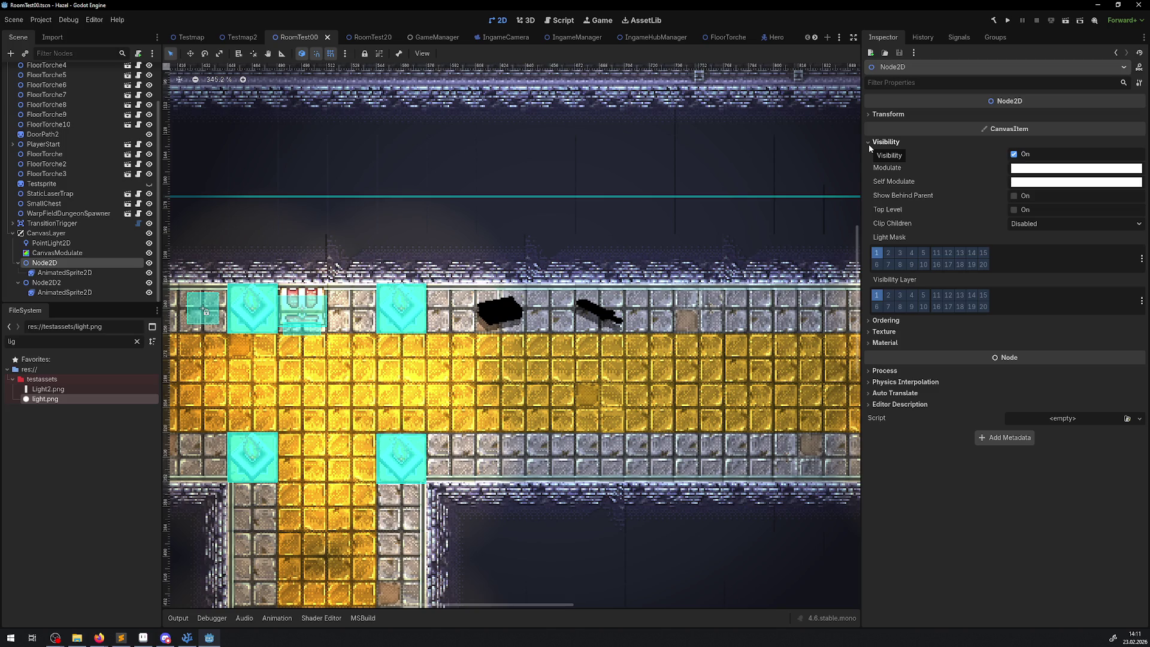
click(87, 274)
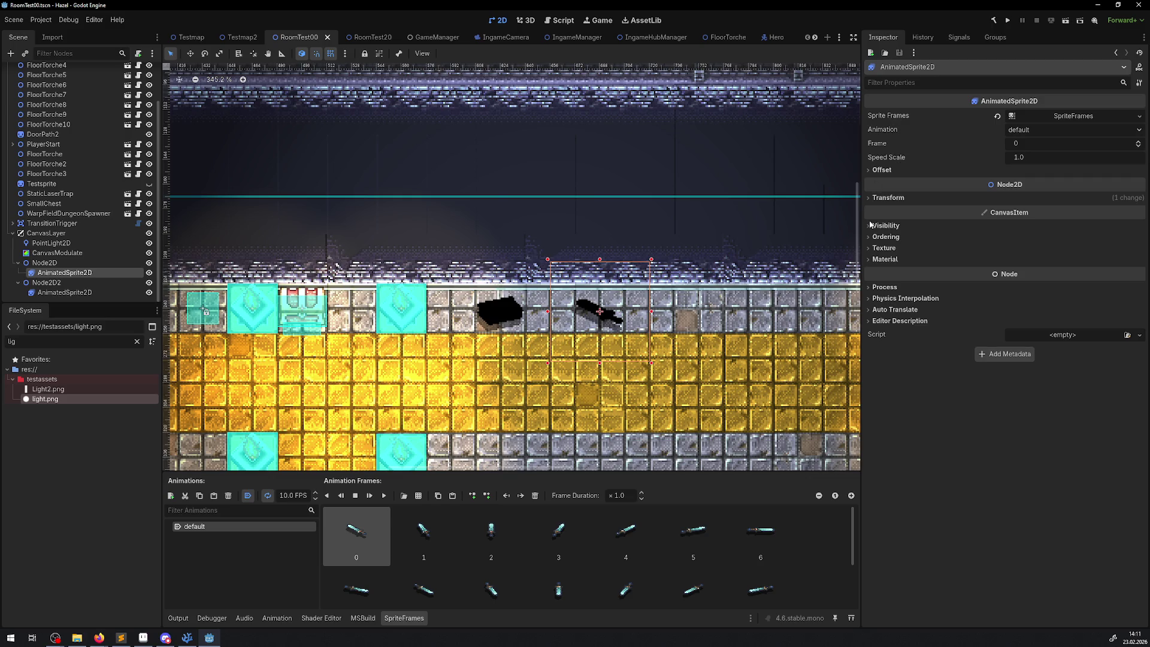
click(871, 225)
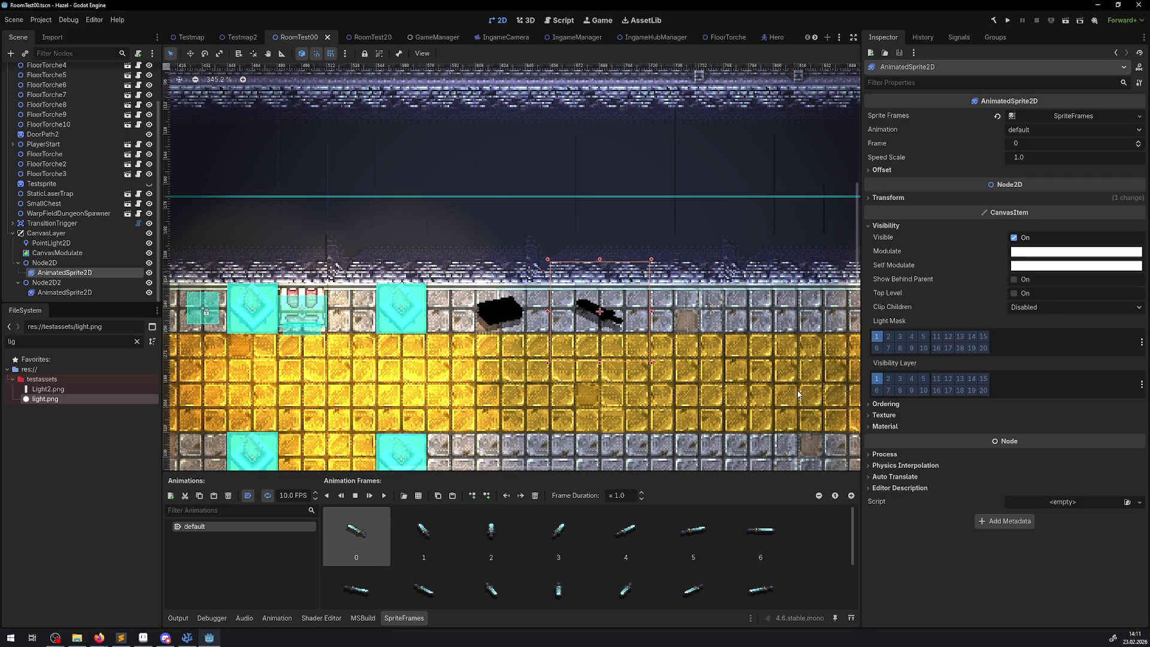
click(1008, 22)
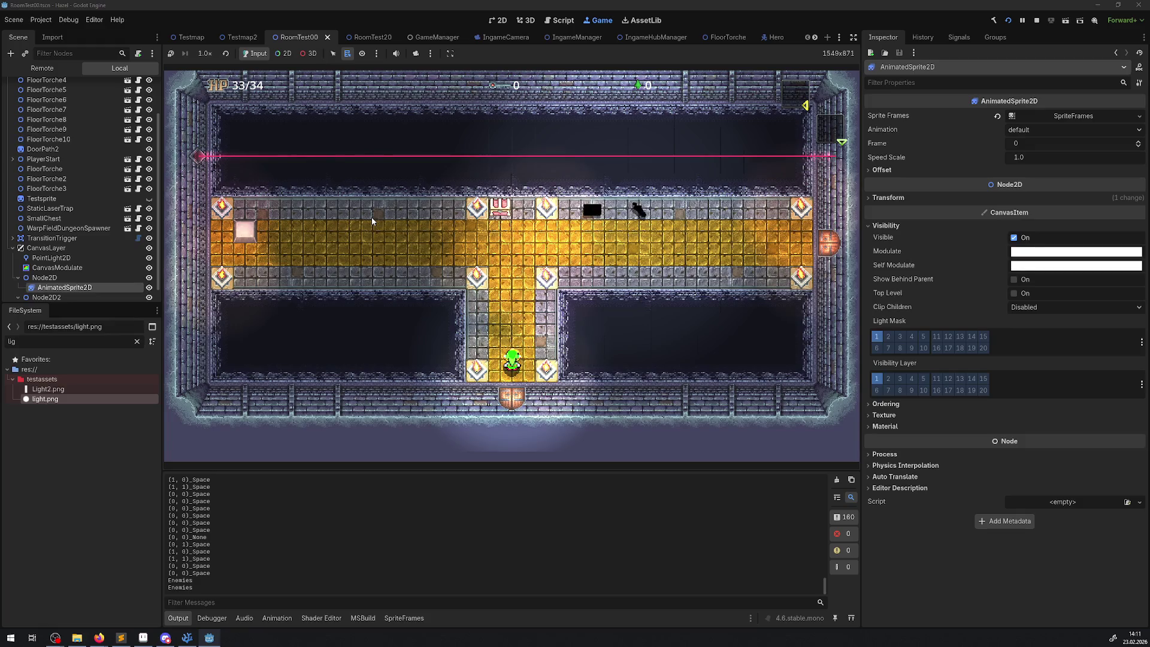
click(1033, 23)
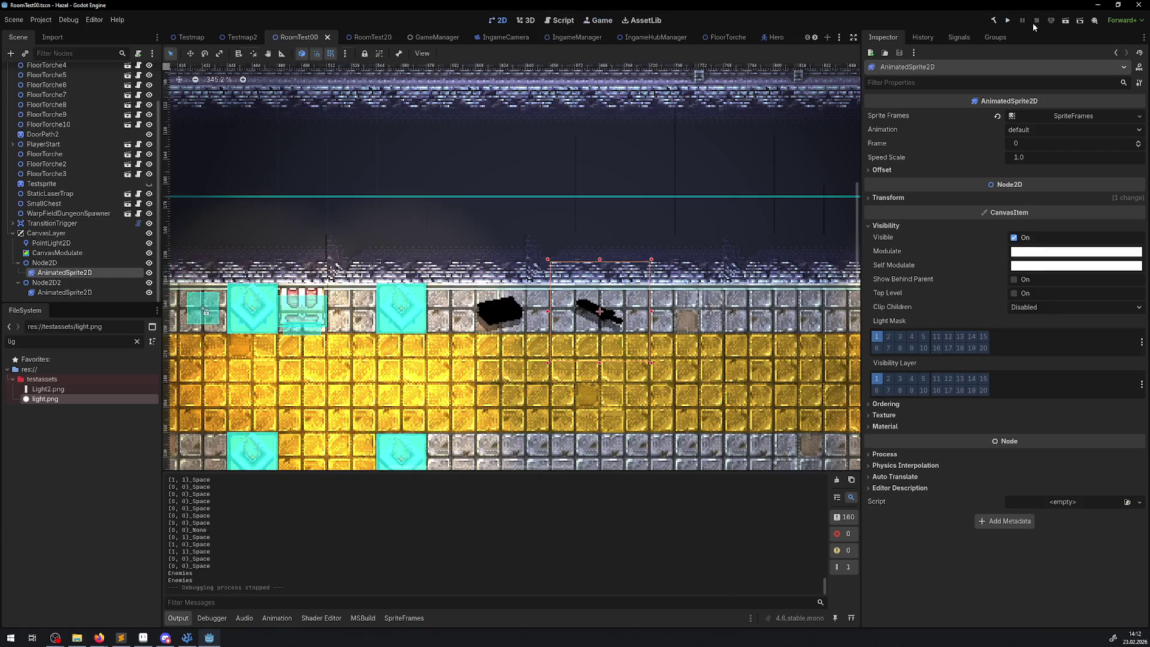
click(65, 243)
key(Delete)
click(554, 332)
click(502, 319)
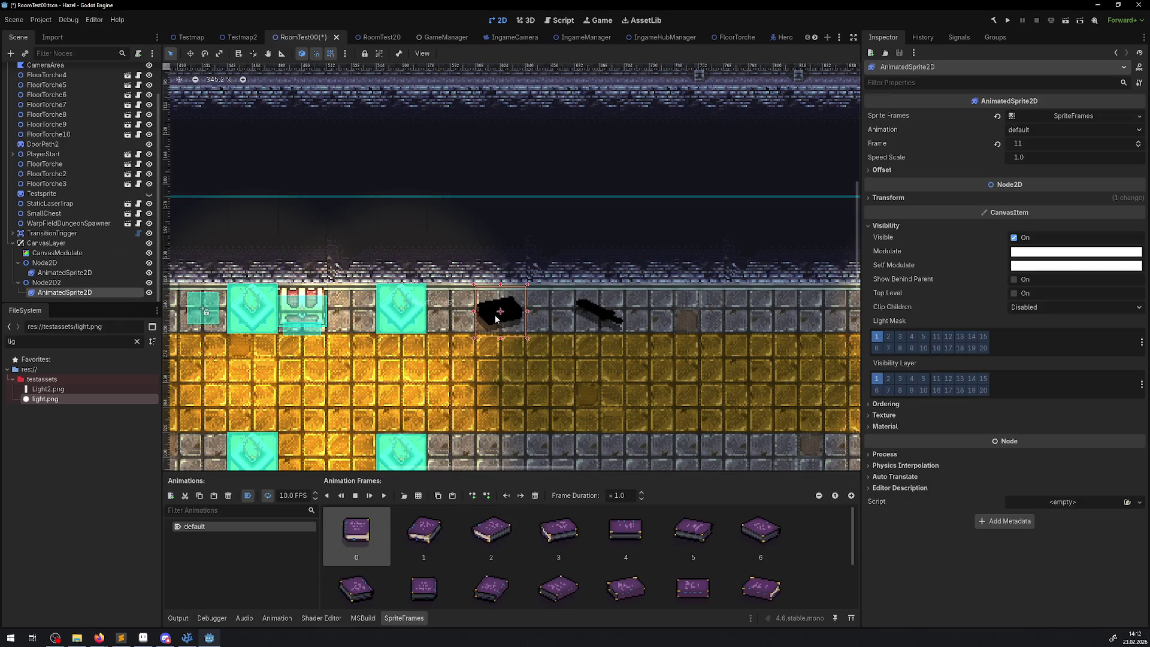
click(72, 254)
click(1072, 114)
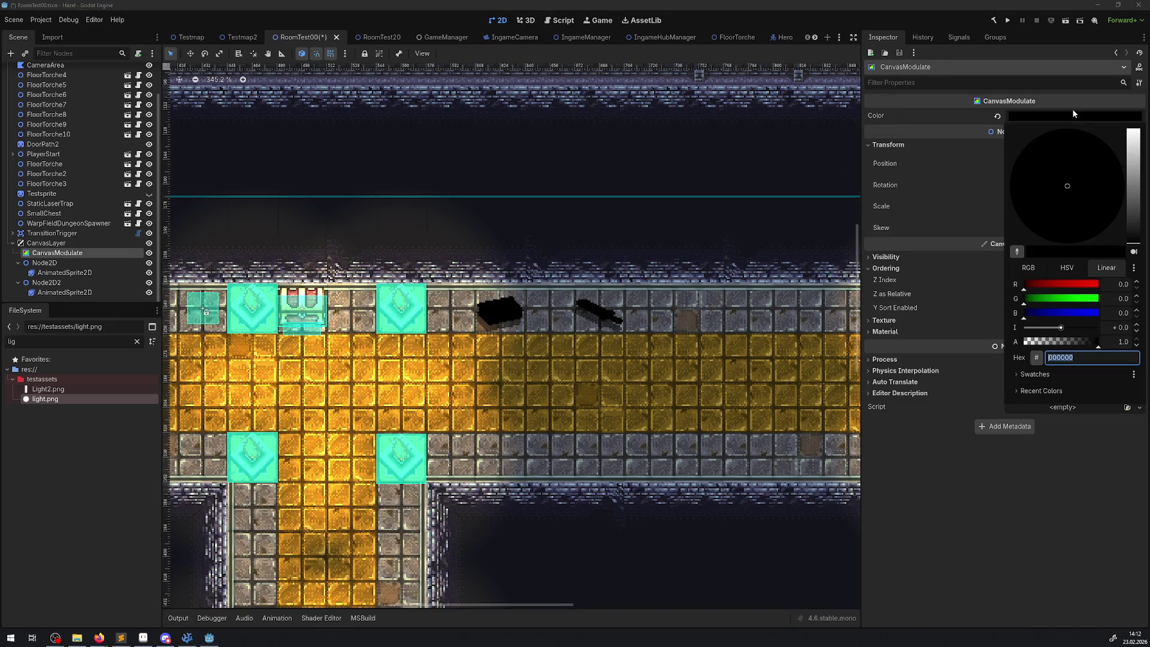
click(1132, 210)
mouse_move(1133, 211)
mouse_down()
mouse_move(1133, 137)
mouse_move(1141, 251)
mouse_up()
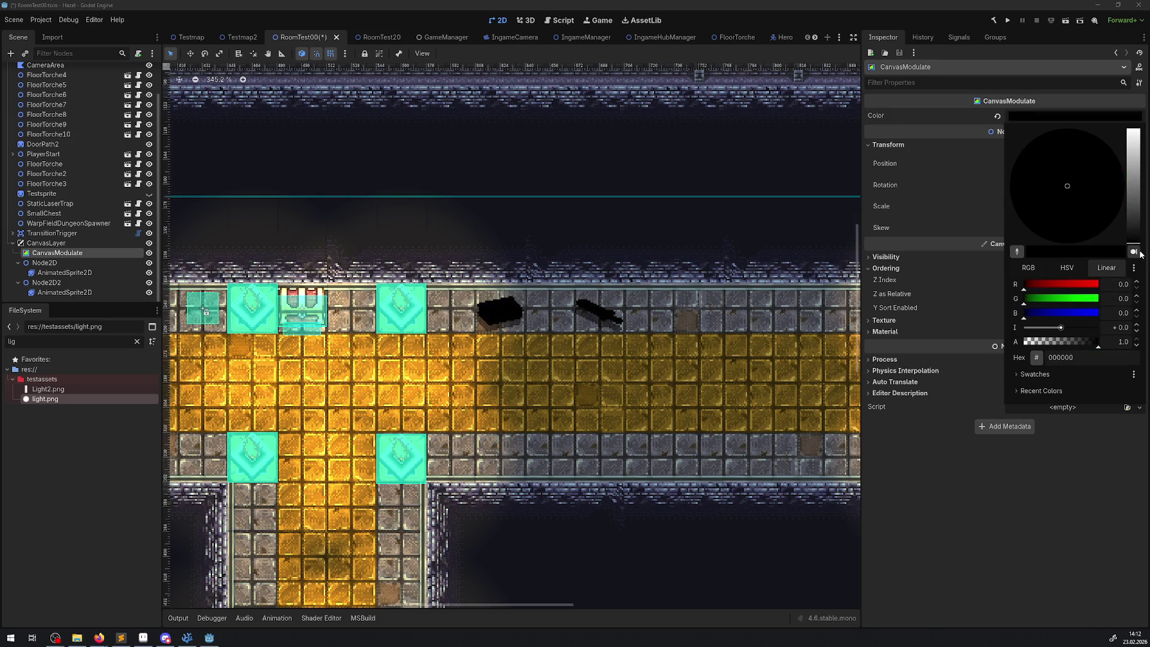
click(1040, 495)
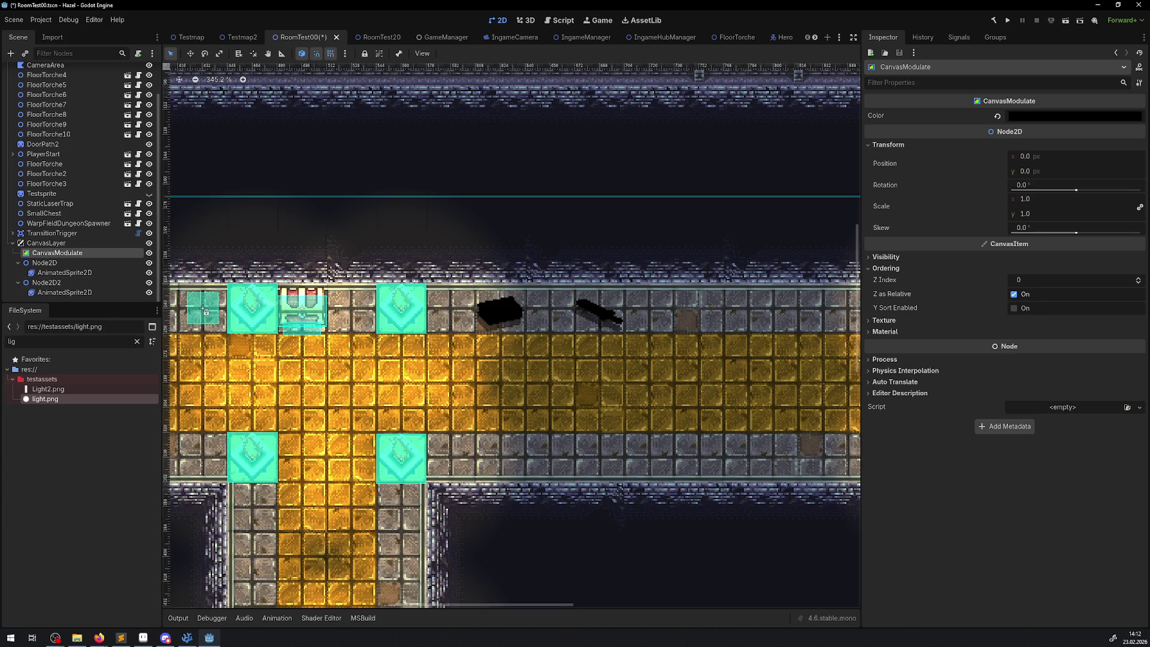
key(alt+Tab)
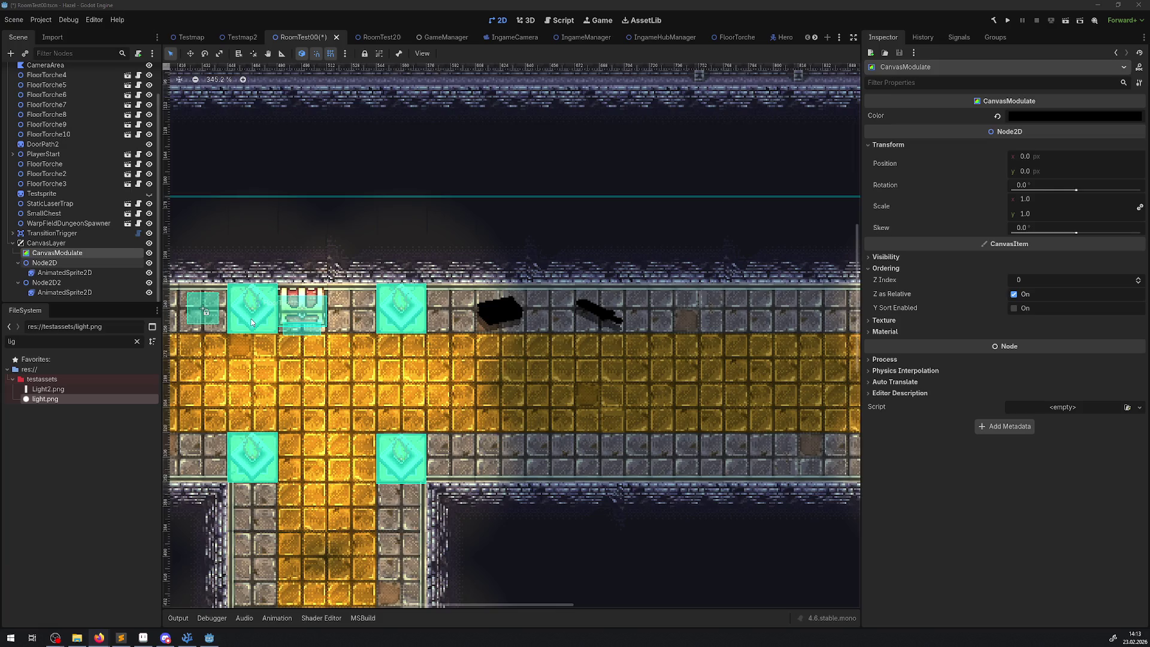
scroll(251, 323, down, 8)
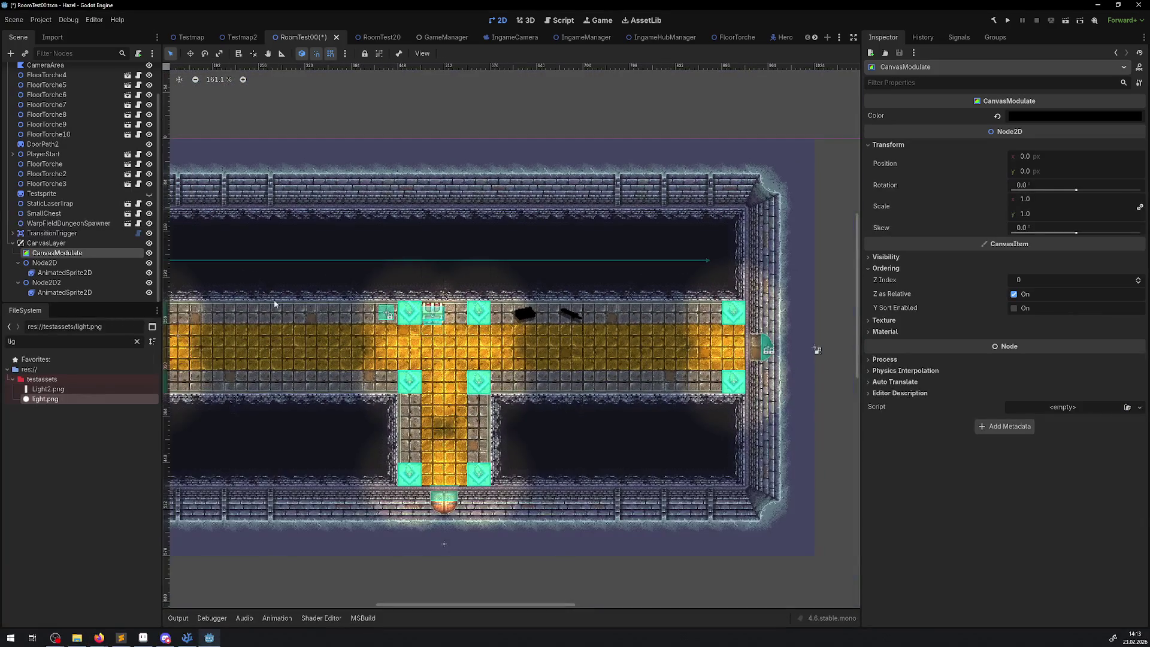
click(46, 75)
click(192, 37)
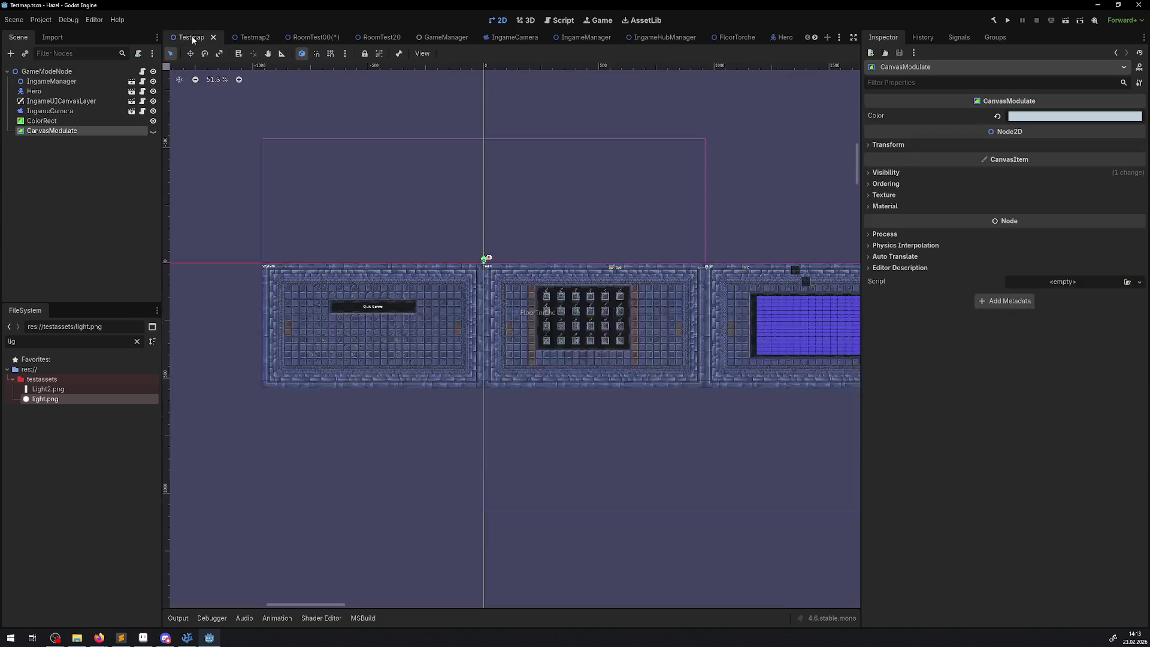
click(302, 37)
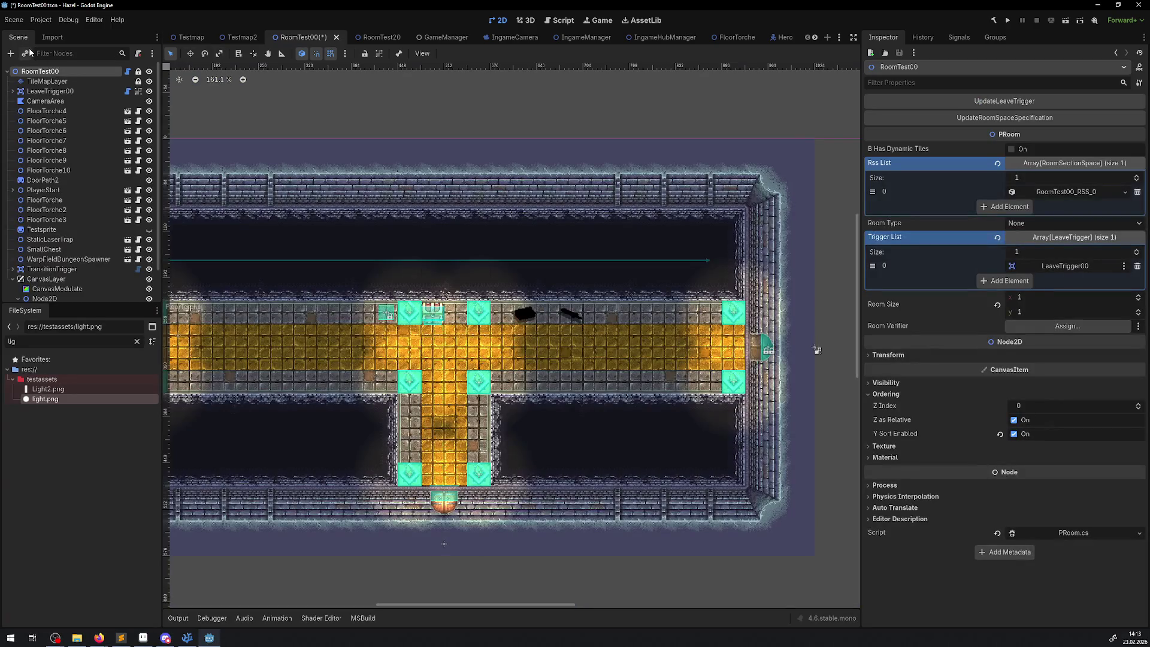
- Create a PointLight2D node and move it into the room's corridor
click(12, 54)
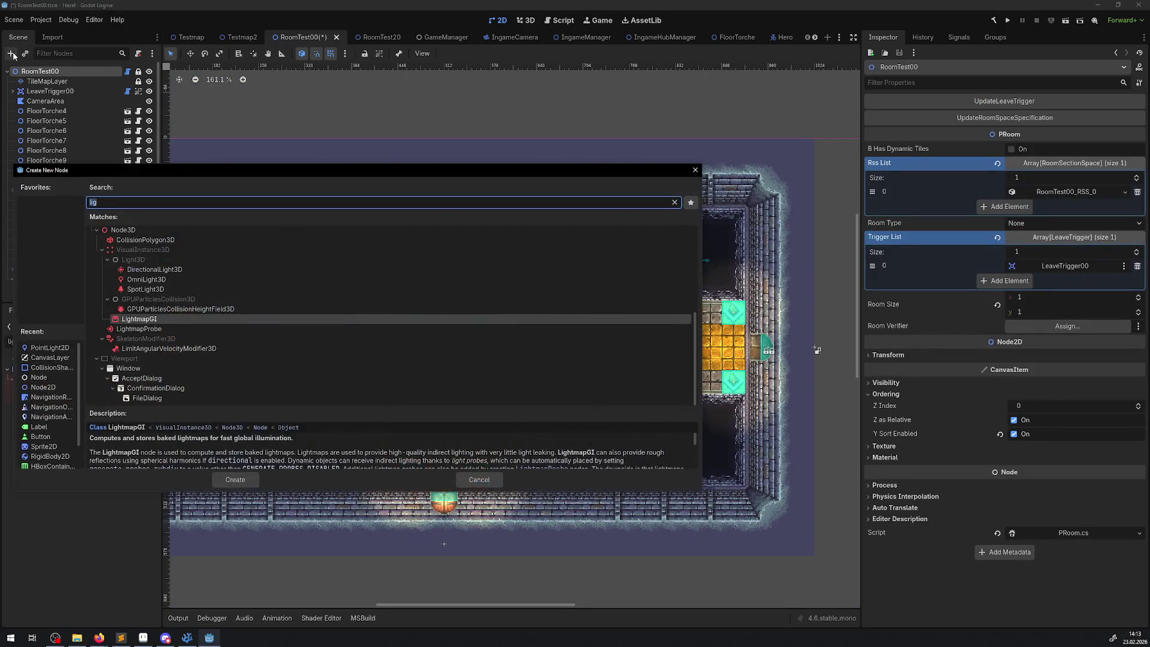
text(ht)
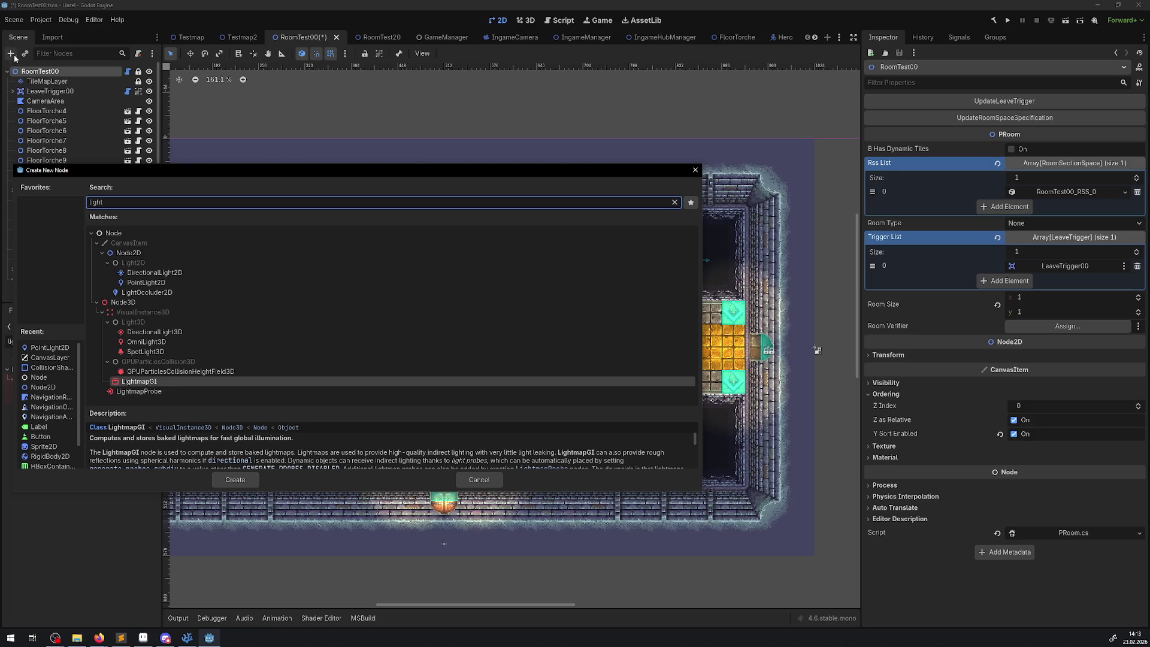
click(161, 282)
click(235, 479)
scroll(360, 244, down, 4)
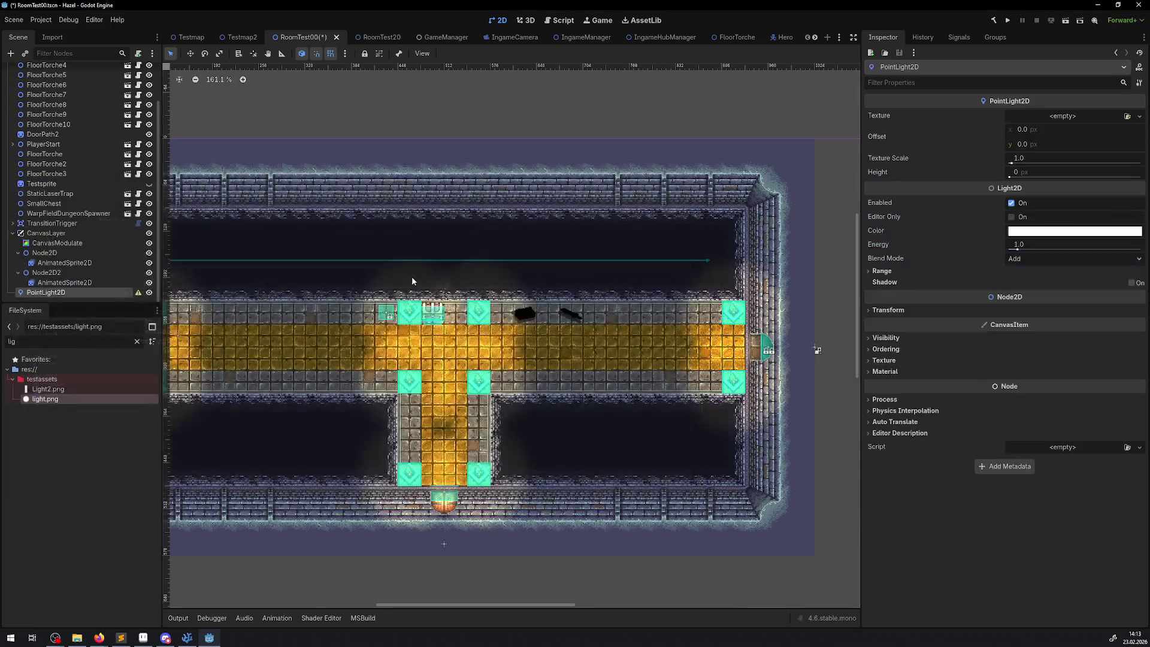
drag(361, 245, 468, 264)
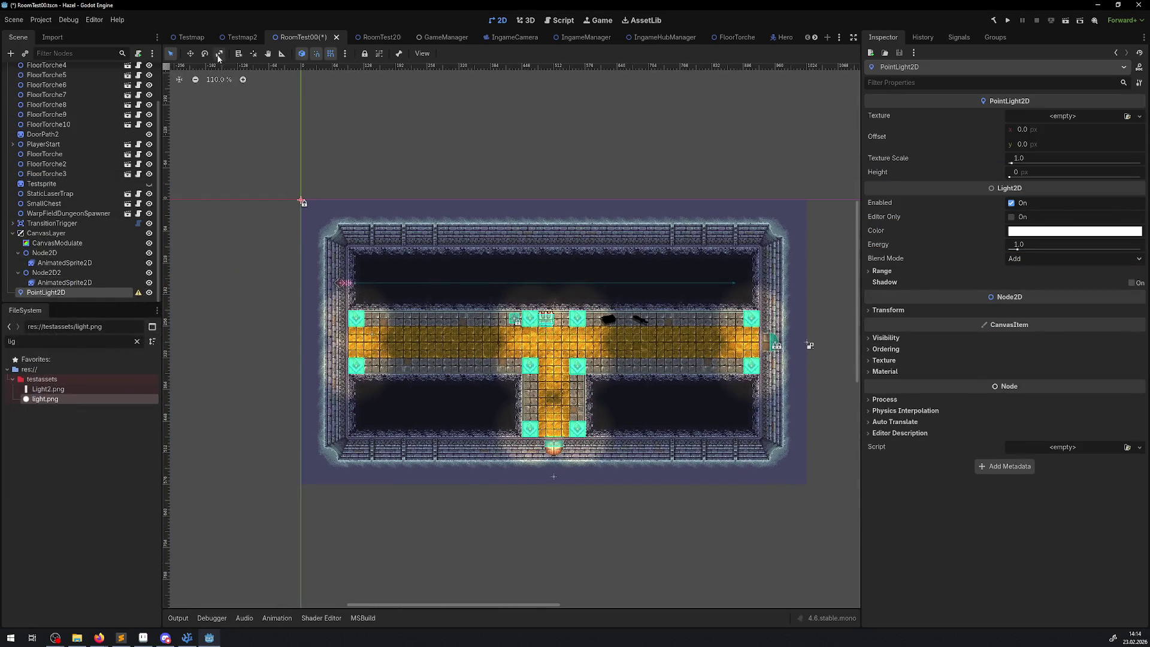
click(192, 54)
mouse_move(304, 202)
mouse_down()
mouse_move(606, 350)
mouse_move(565, 342)
mouse_move(575, 345)
mouse_up()
scroll(575, 344, up, 7)
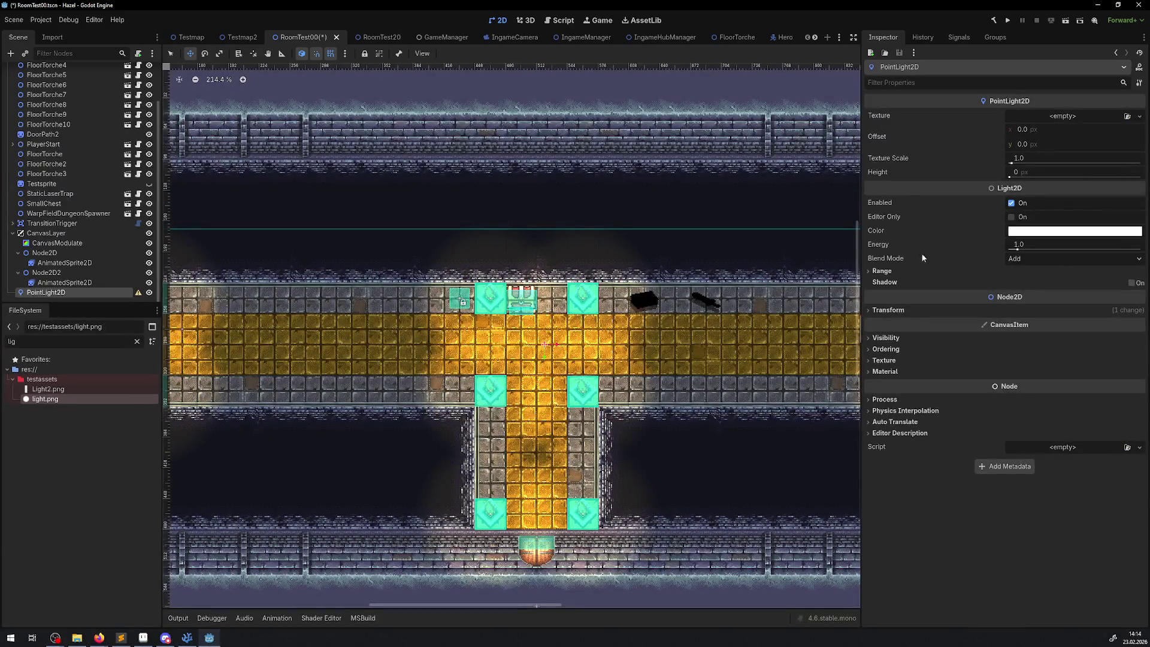
- Set the light's Blend Mode to Subtract and give it the light.png texture
click(1056, 260)
click(1035, 286)
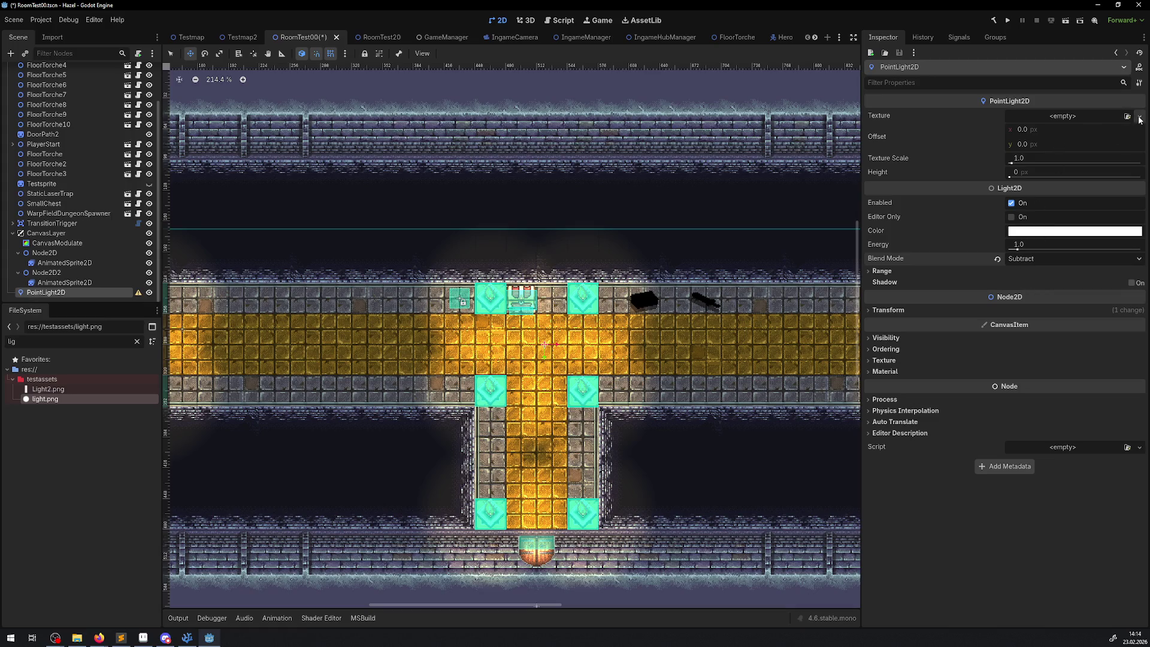
drag(45, 399, 1071, 114)
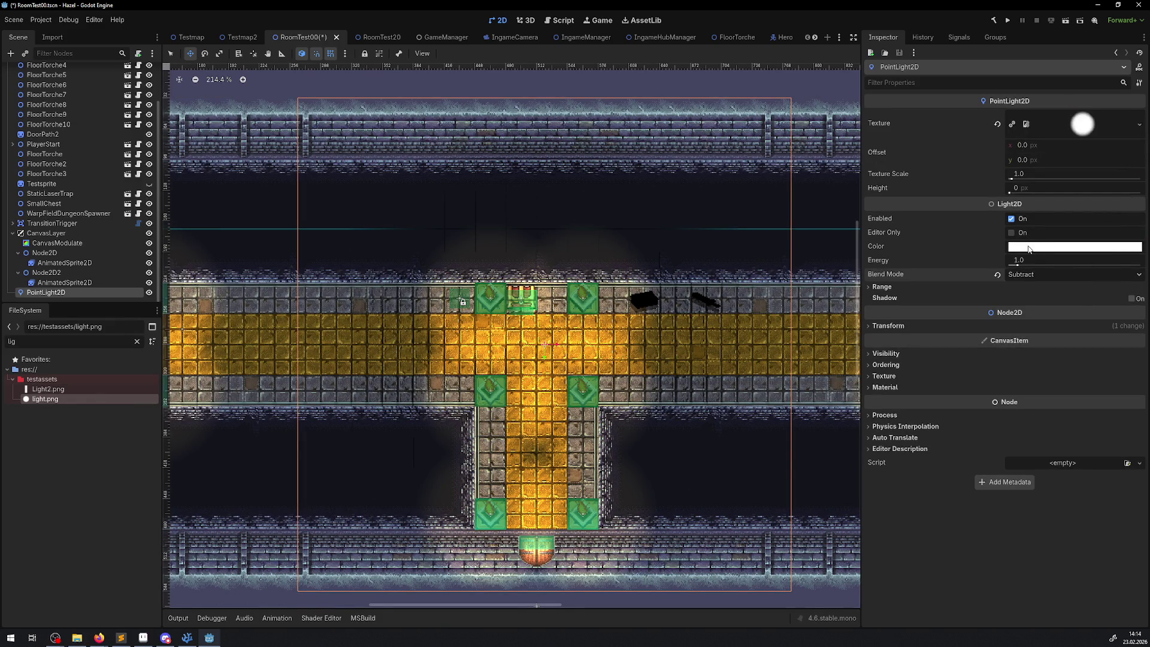
click(1028, 250)
drag(1133, 318, 1133, 389)
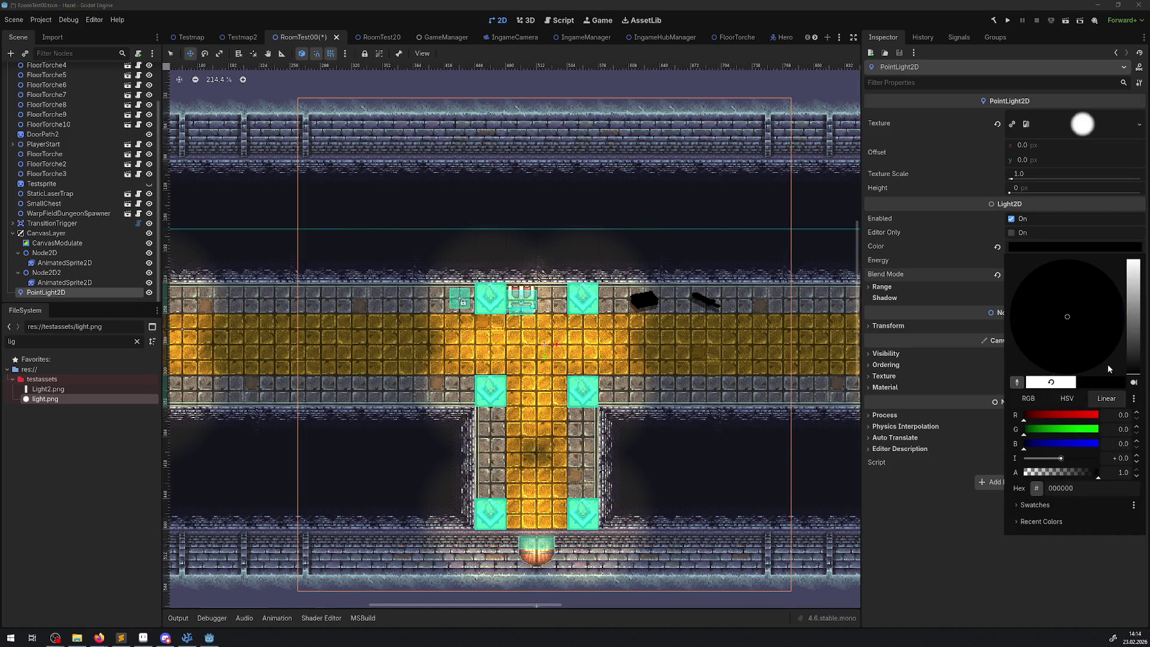
click(959, 544)
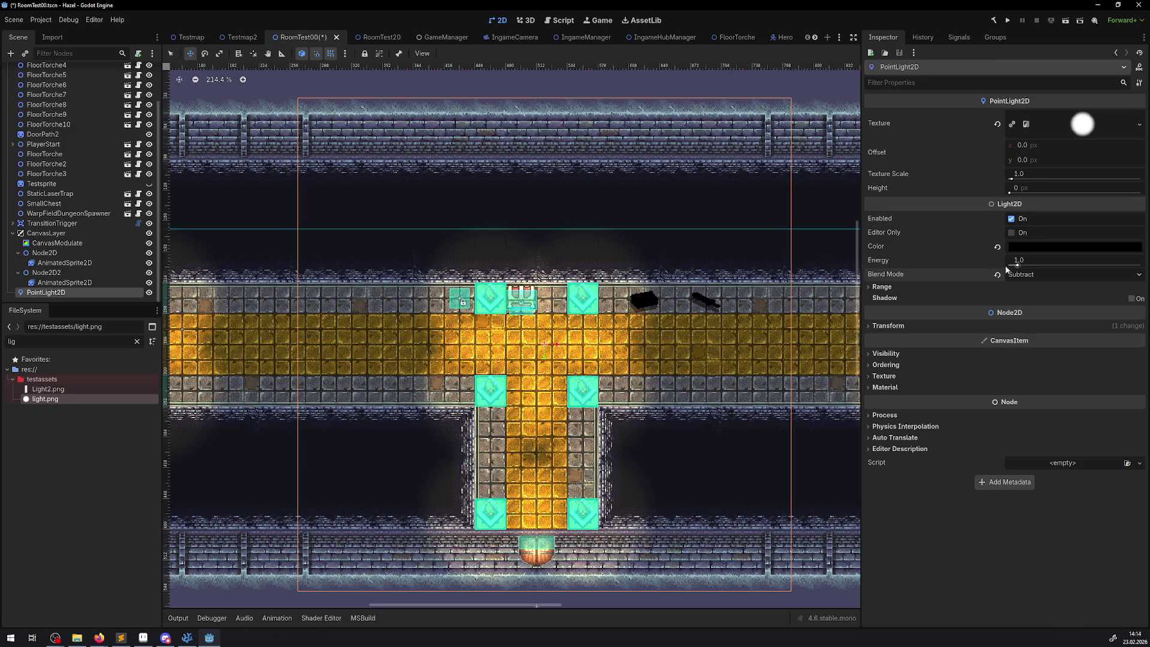
drag(1026, 270, 1011, 267)
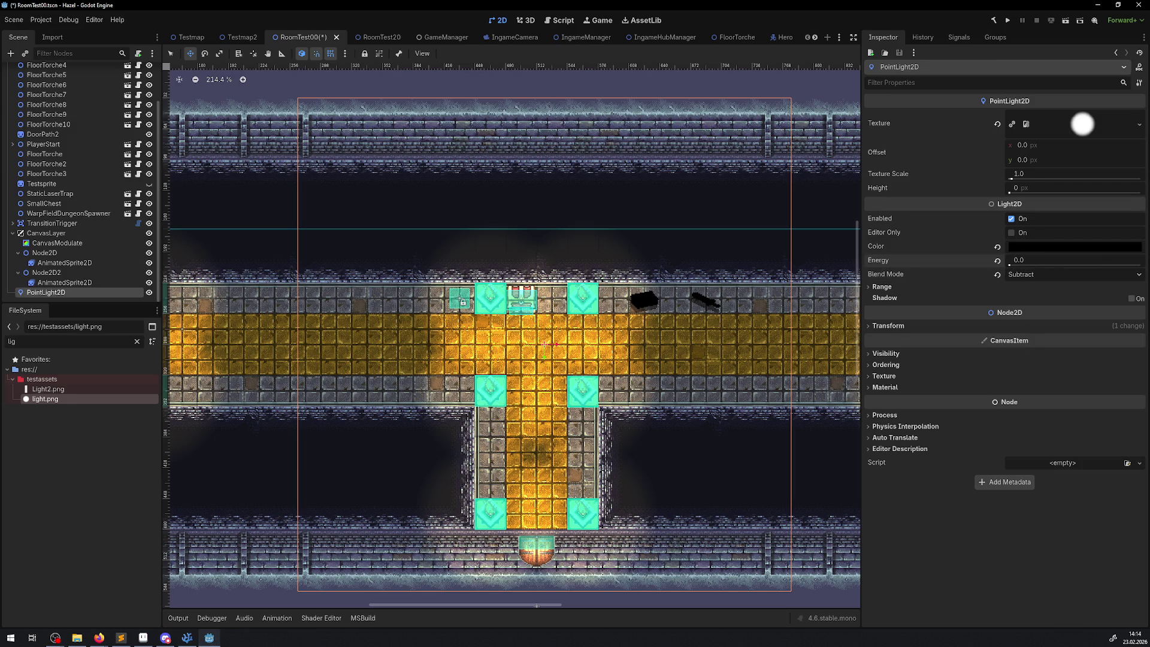
key(ctrl+z)
click(878, 287)
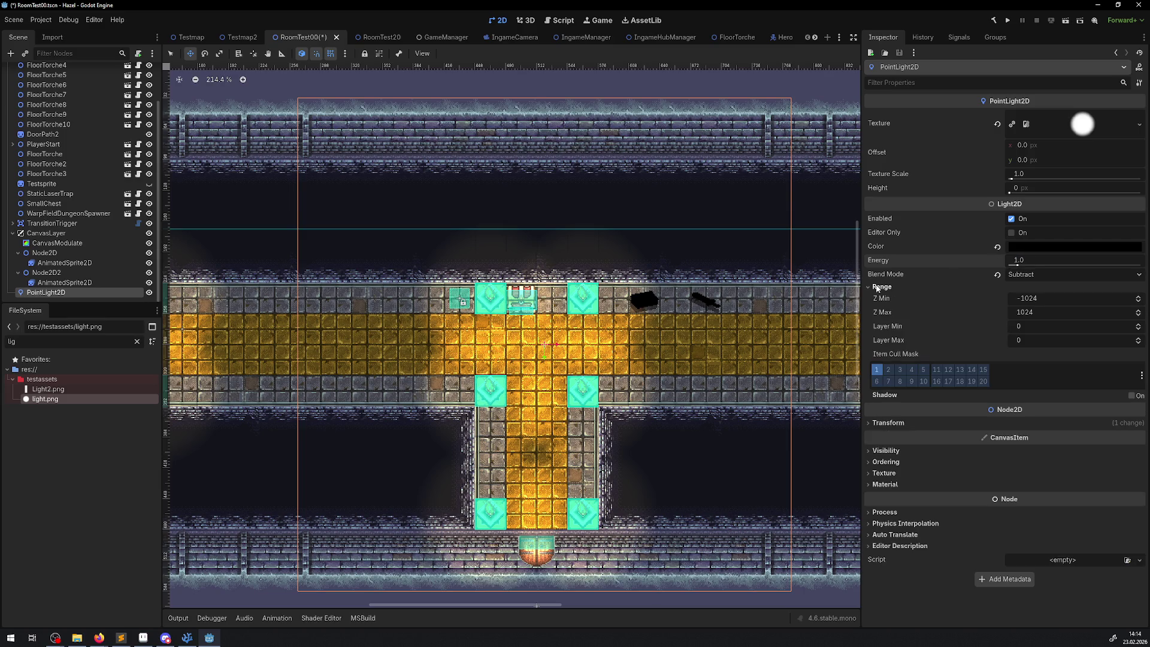
click(876, 287)
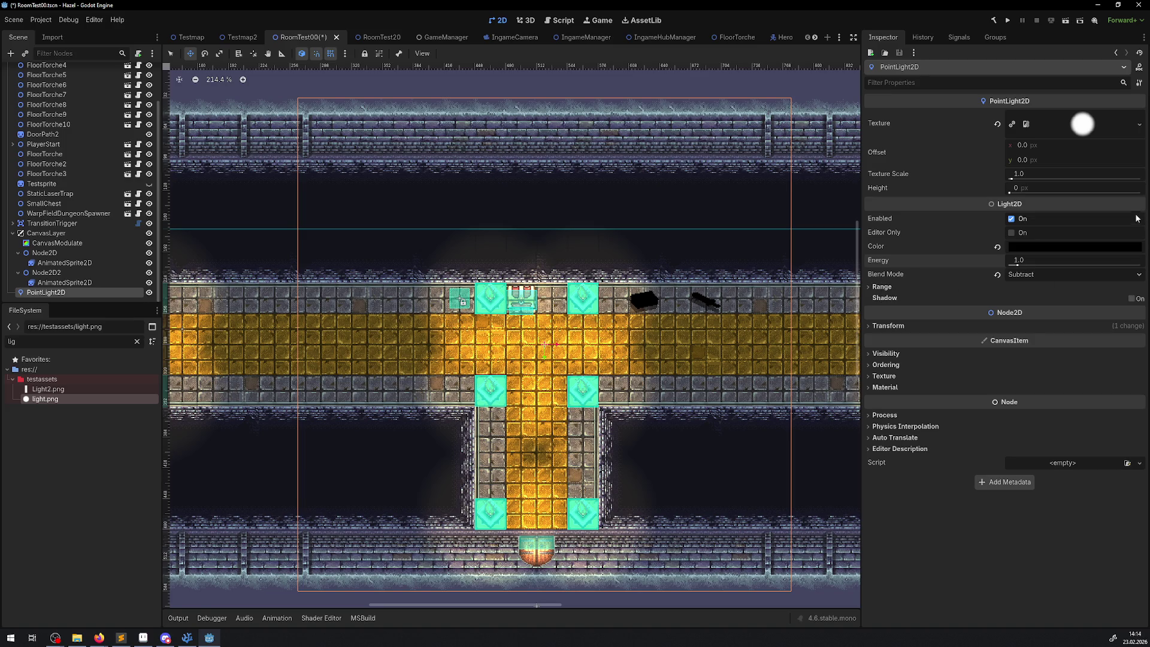
click(1059, 246)
drag(1132, 347, 1119, 195)
click(944, 501)
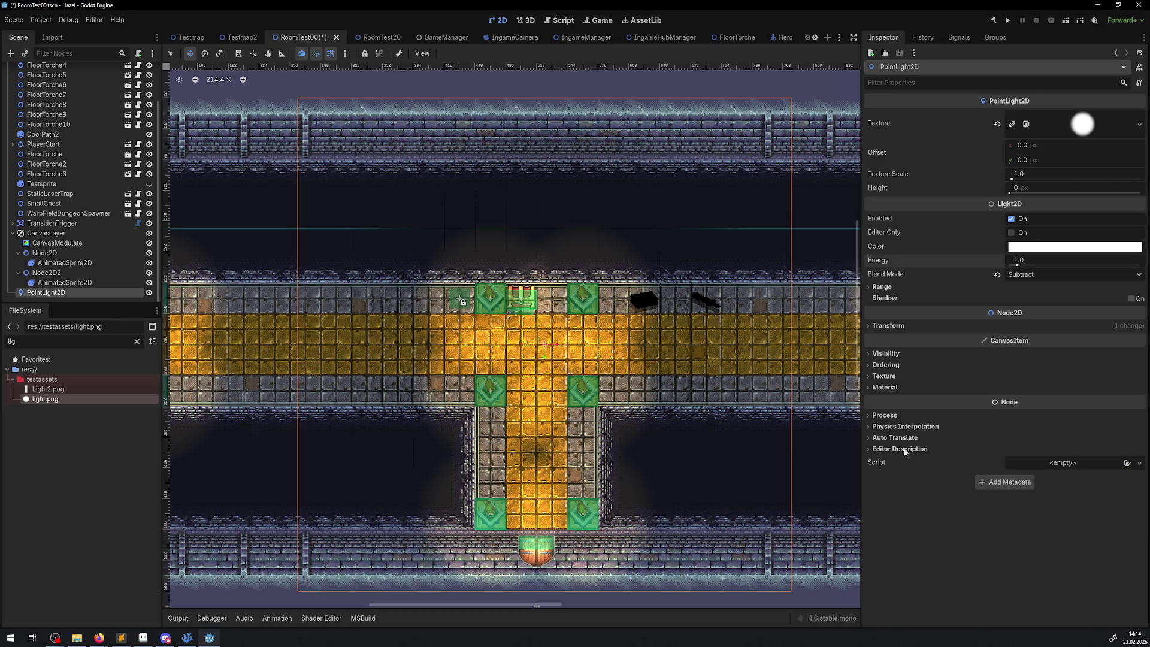
click(1011, 219)
click(1011, 219)
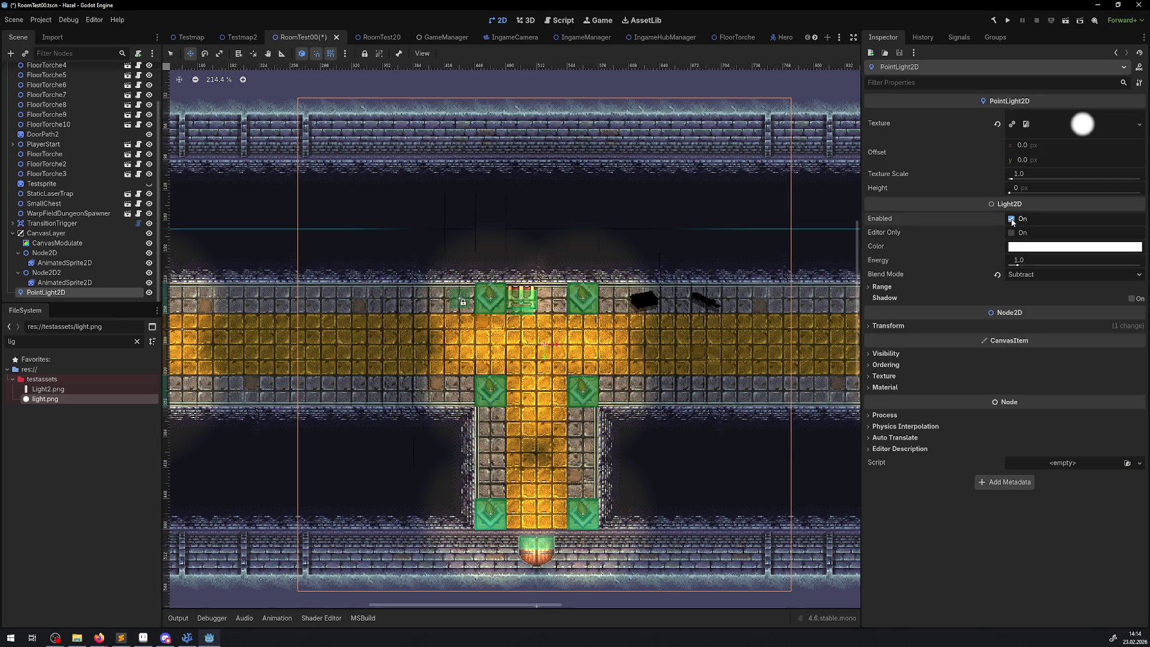
click(1012, 219)
click(1011, 219)
click(1011, 219)
click(1011, 220)
- Save and run the room, walk the hero right and left along the corridor, then stop
click(1008, 21)
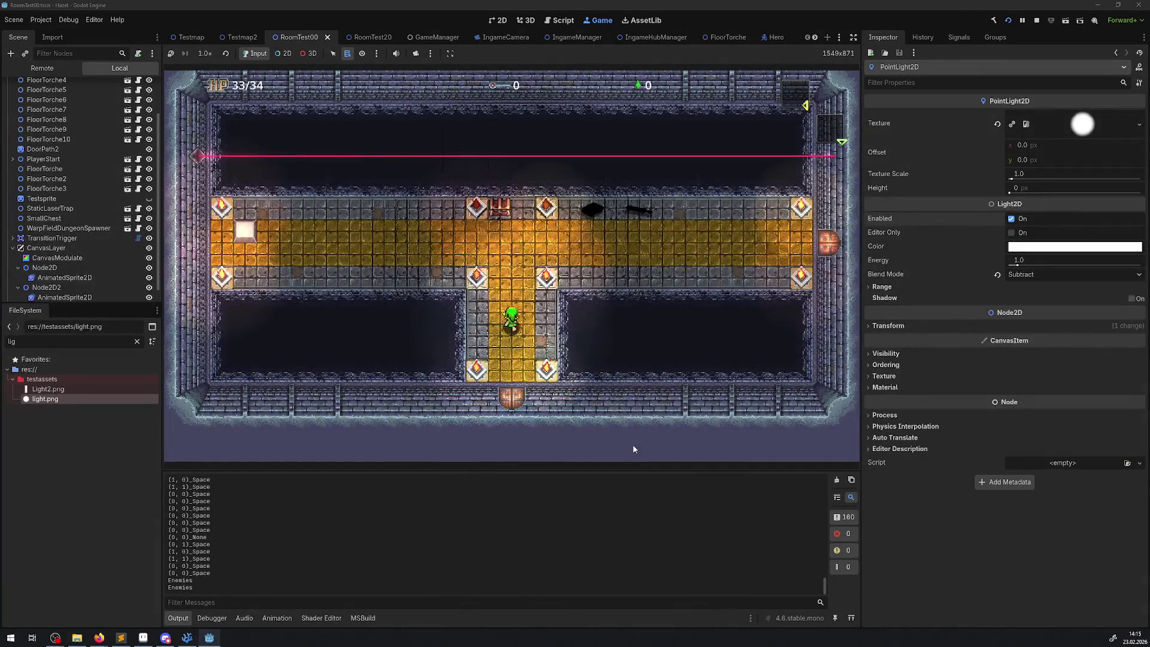
key(Right)
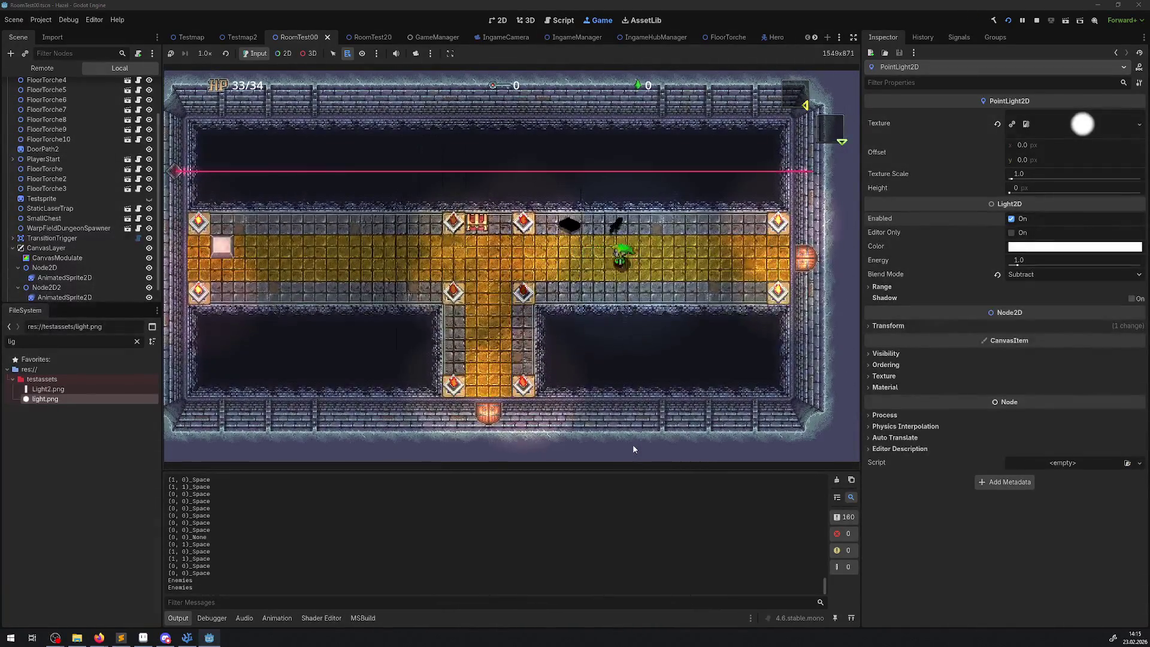
key(Right)
key(Left)
key(Right)
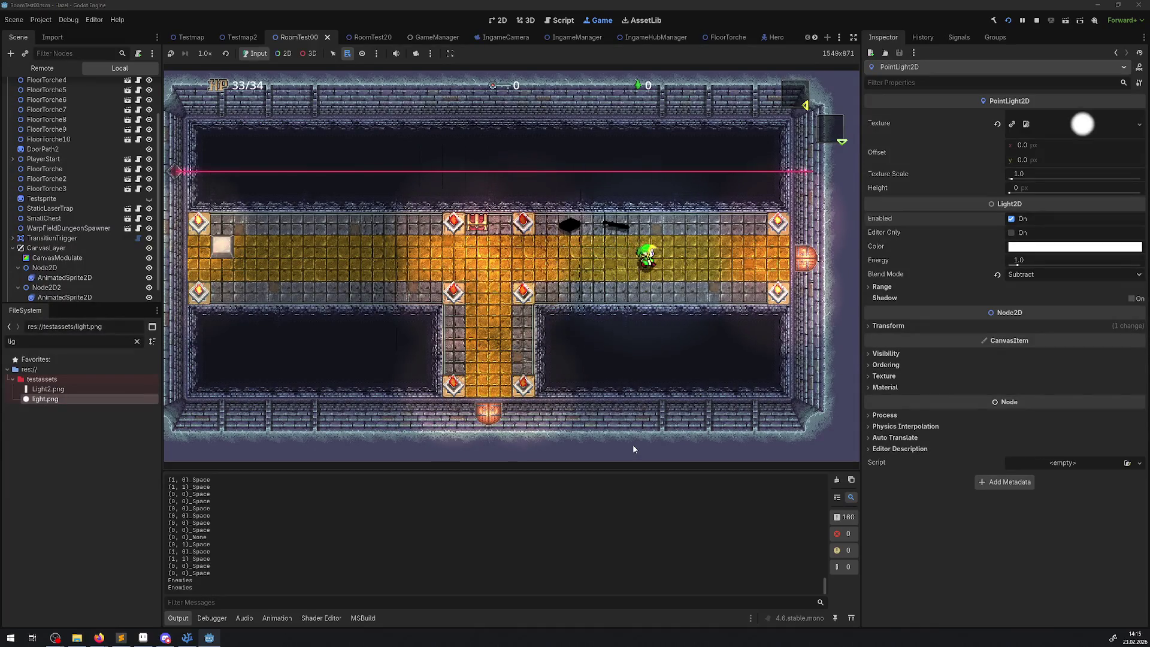
key(Left)
key(Right)
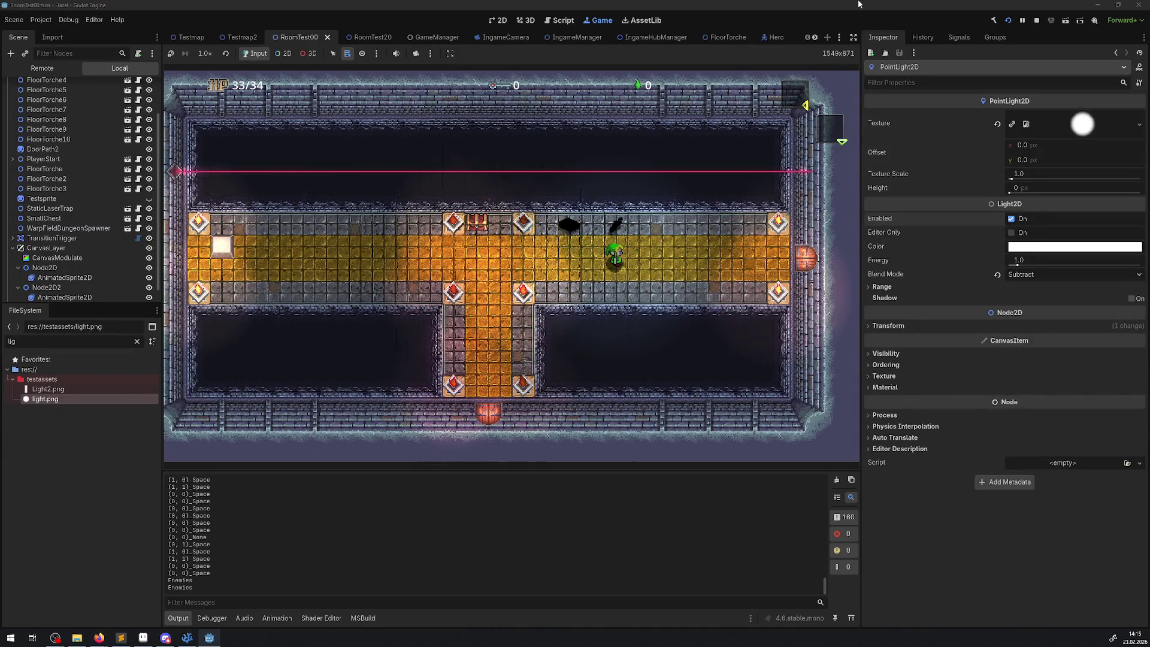
click(1037, 20)
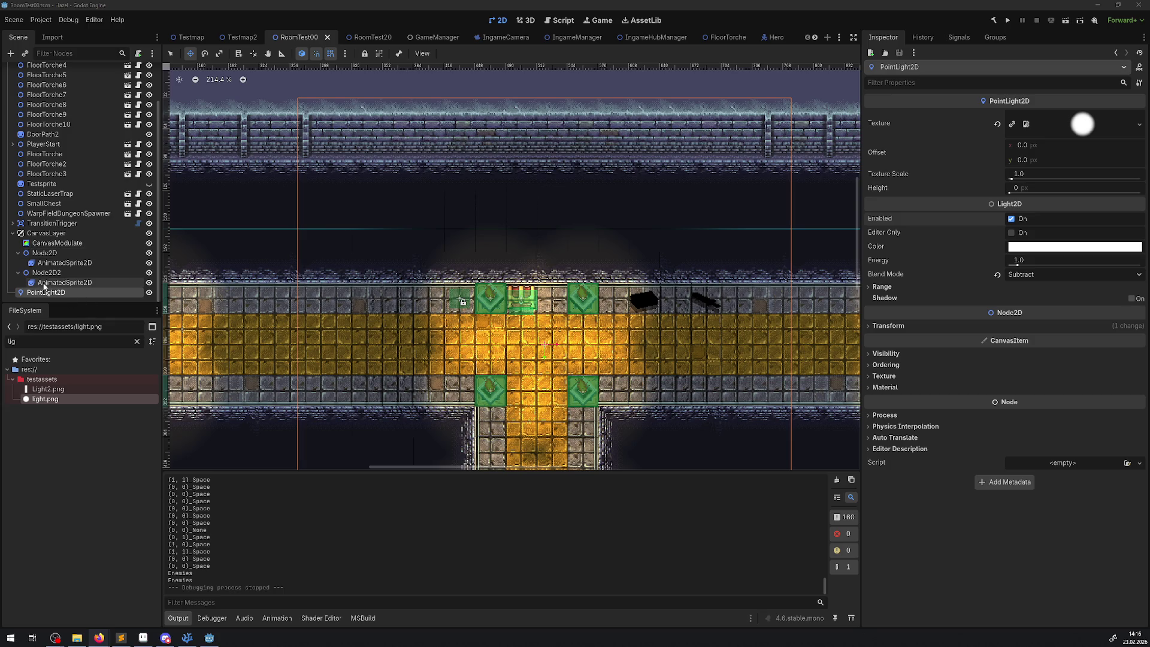
- Delete the PointLight2D, then hide and reshow CanvasModulate to compare the darkening
click(48, 234)
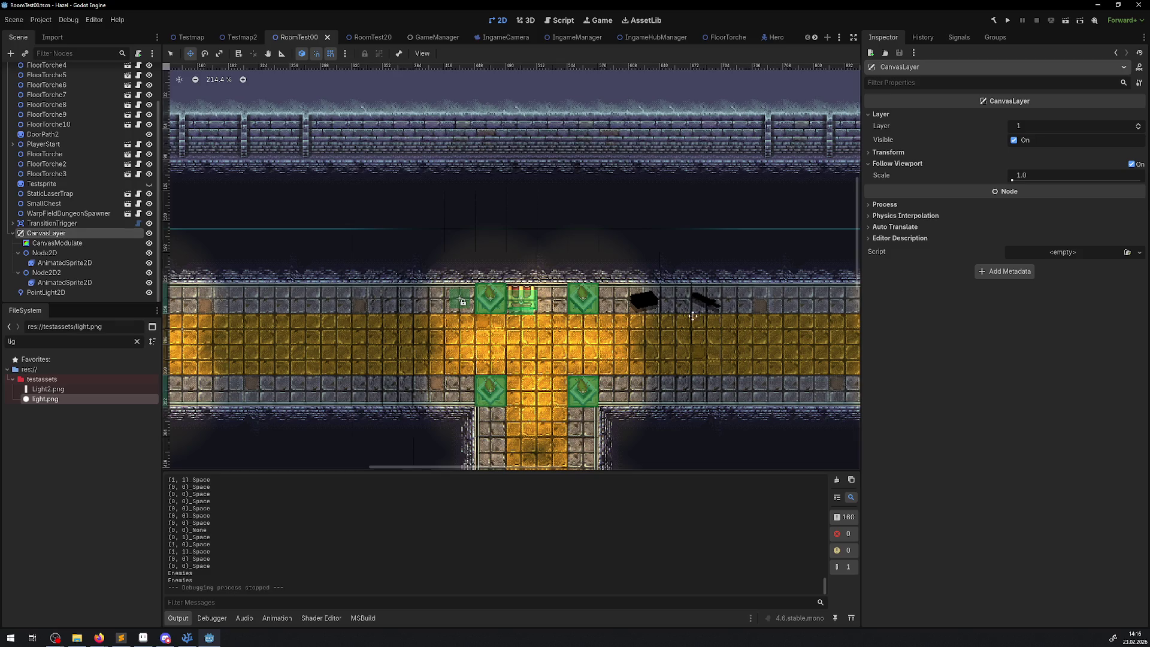
click(80, 292)
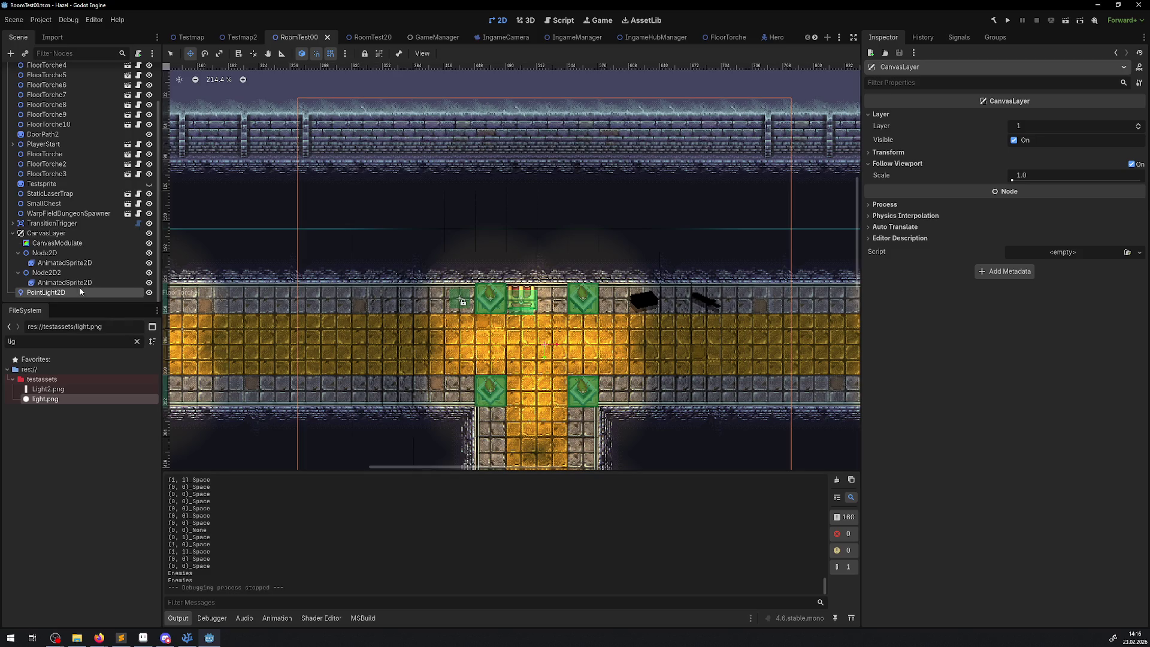
key(Delete)
click(549, 333)
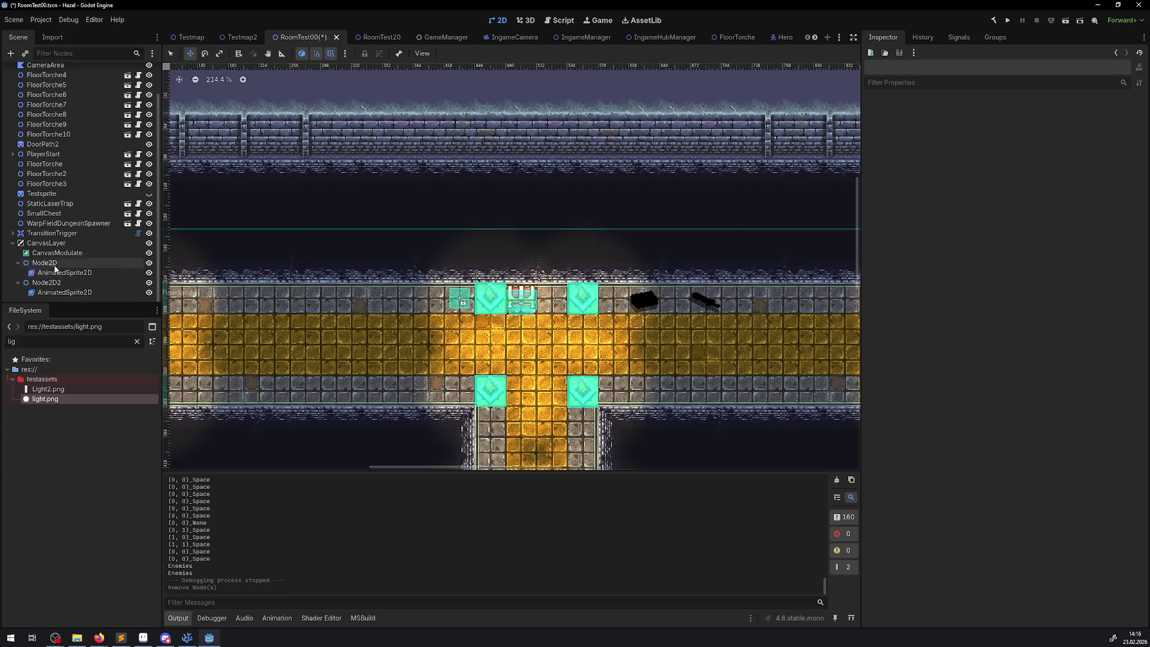
click(149, 252)
click(149, 253)
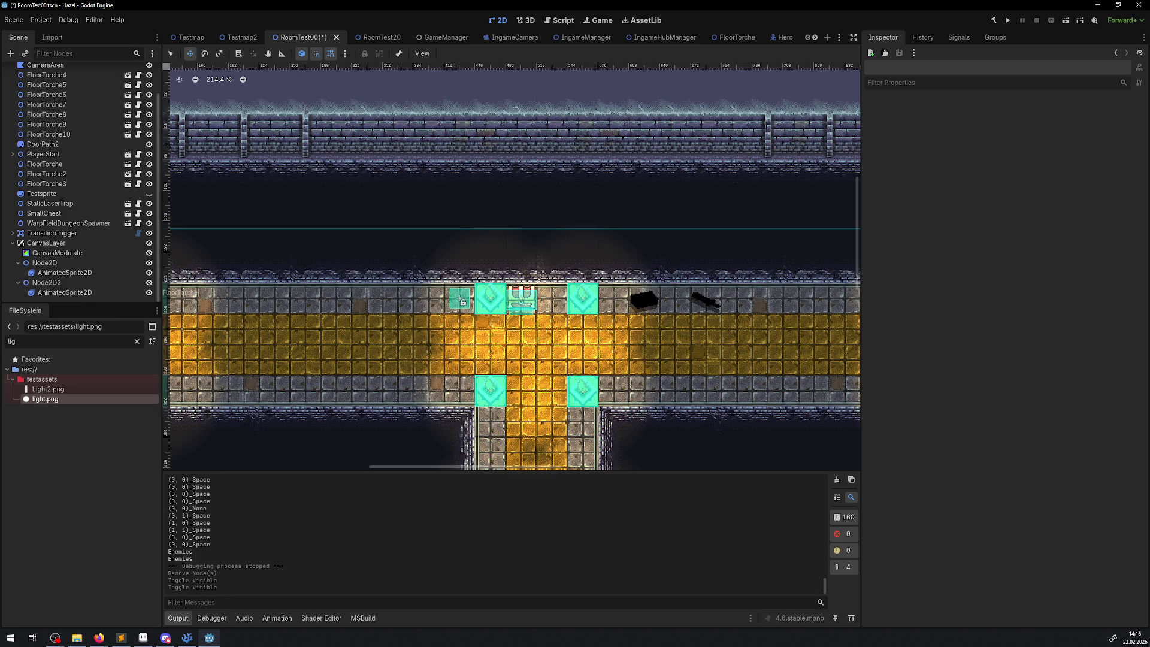
- Select the CanvasLayer and nudge its follow viewport scale
key(alt+Tab)
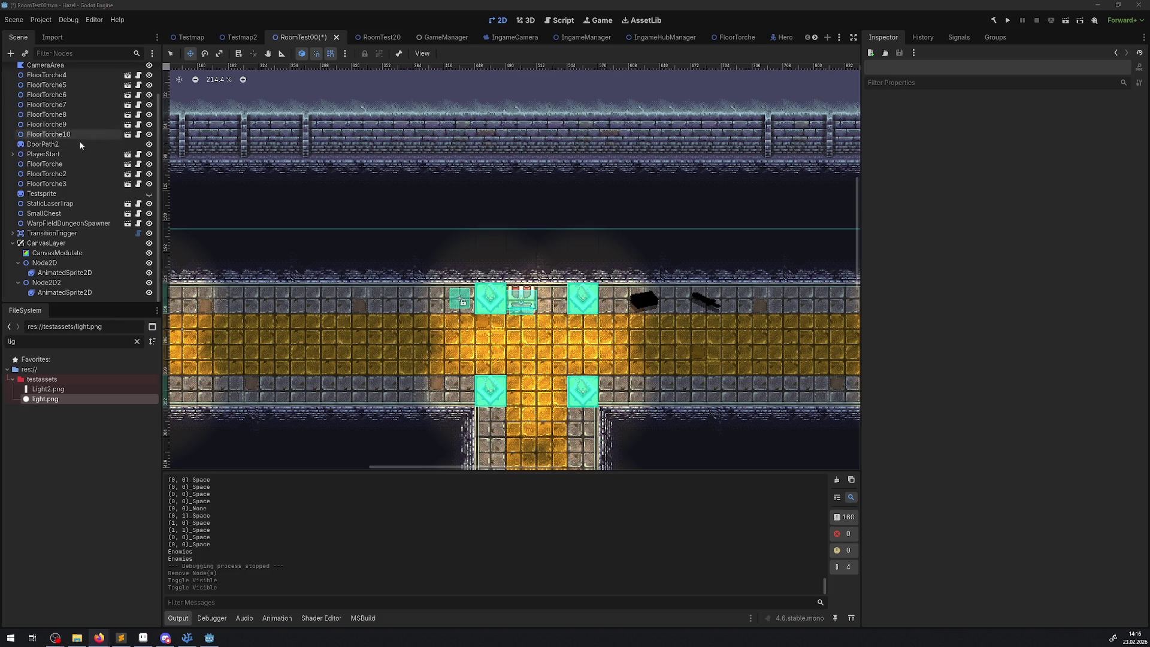
click(55, 244)
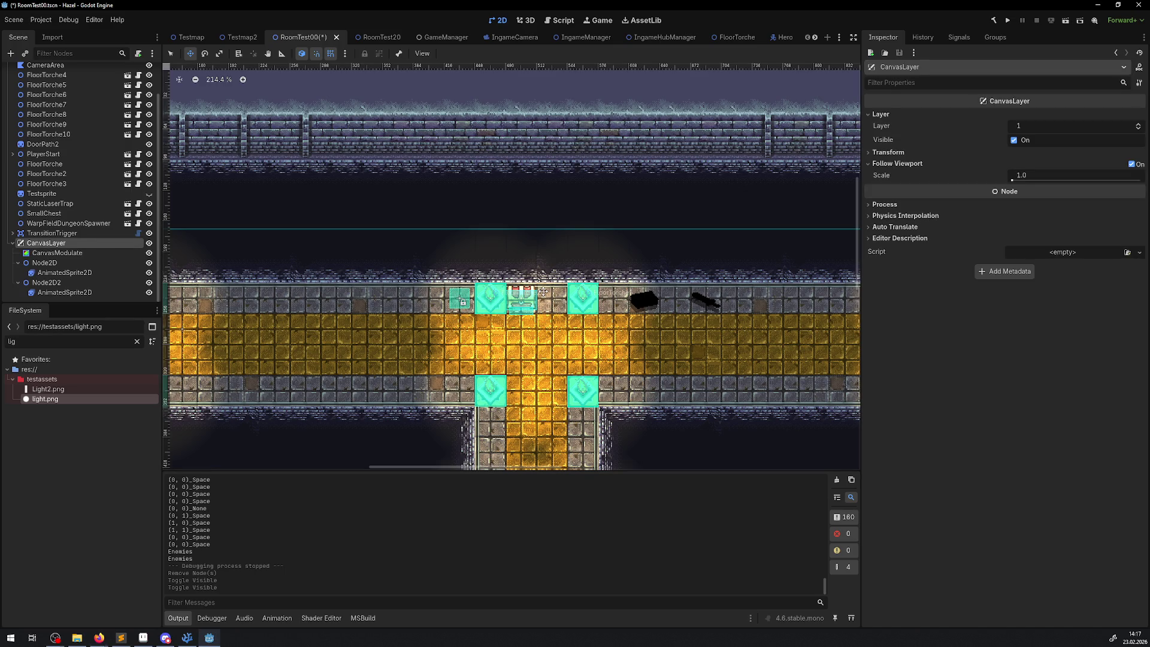
drag(1020, 179, 1012, 180)
- Set the CanvasLayer's follow viewport scale to 1.0
click(1030, 178)
text(1)
key(Return)
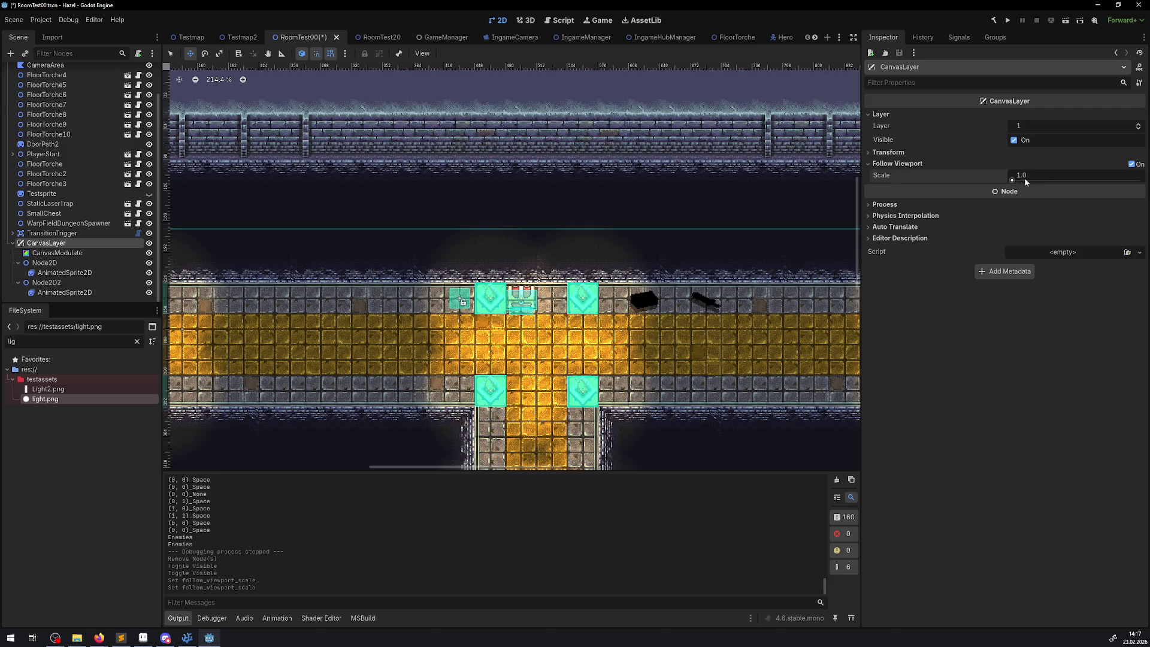
- Put the CanvasLayer on layer 0 and launch the game to test lighting
click(1026, 127)
text(0)
key(Return)
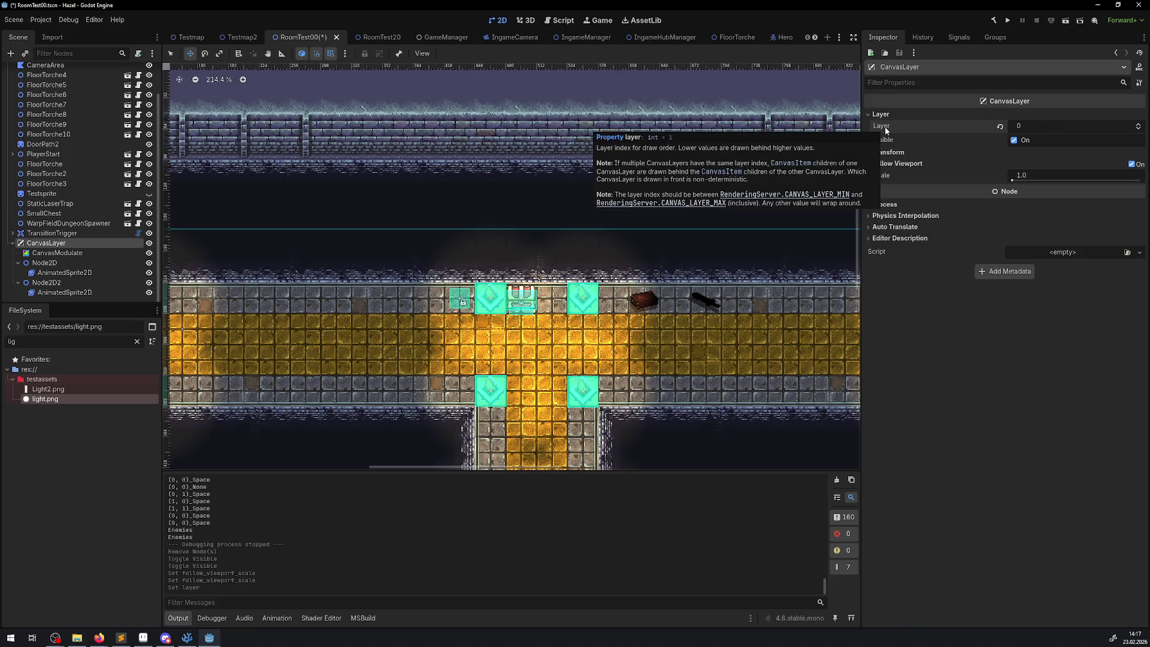
click(1009, 21)
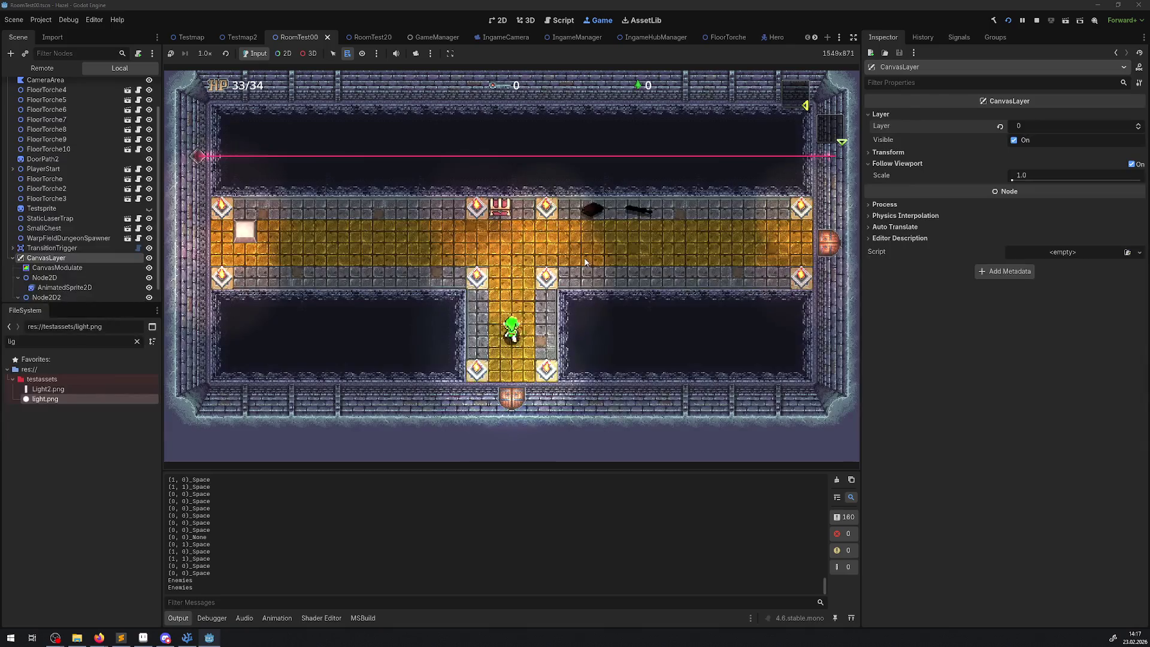
- Walk the player along the dark corridor, through the east door into the cyan-lit room and back
key(Right)
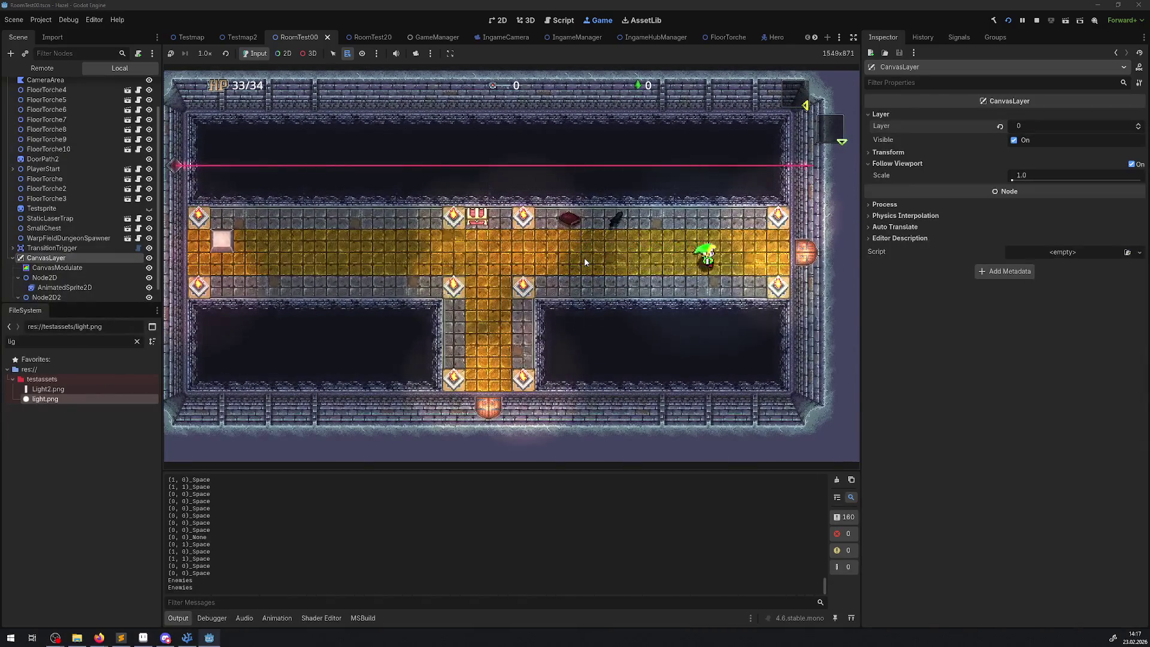
key(Left)
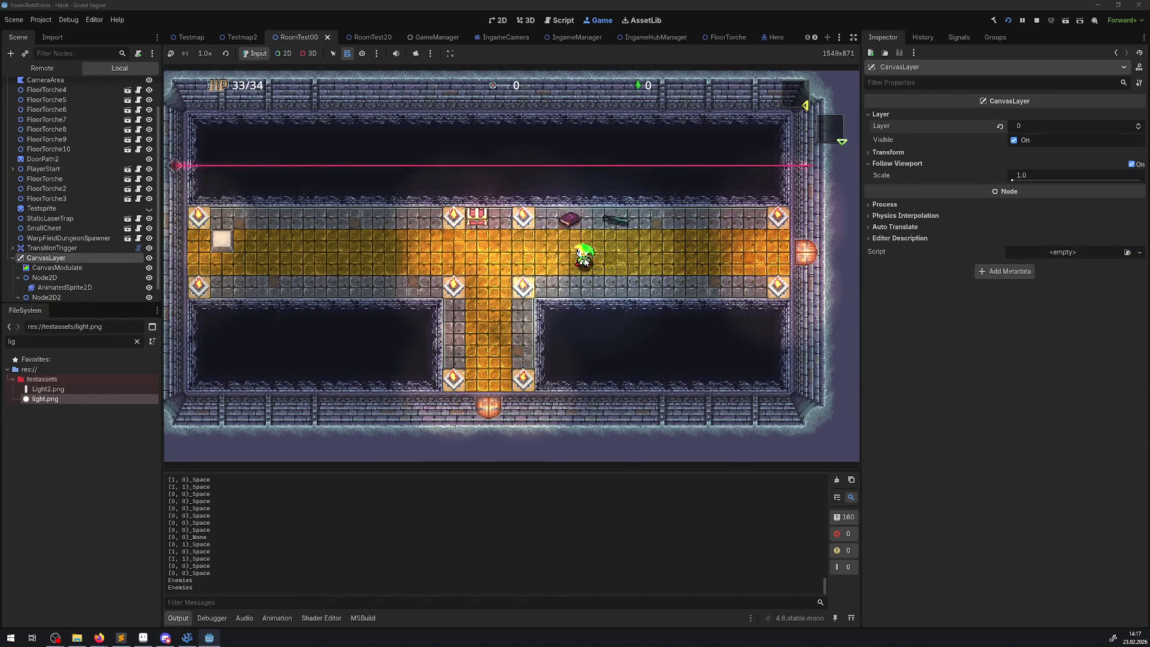
key(Right)
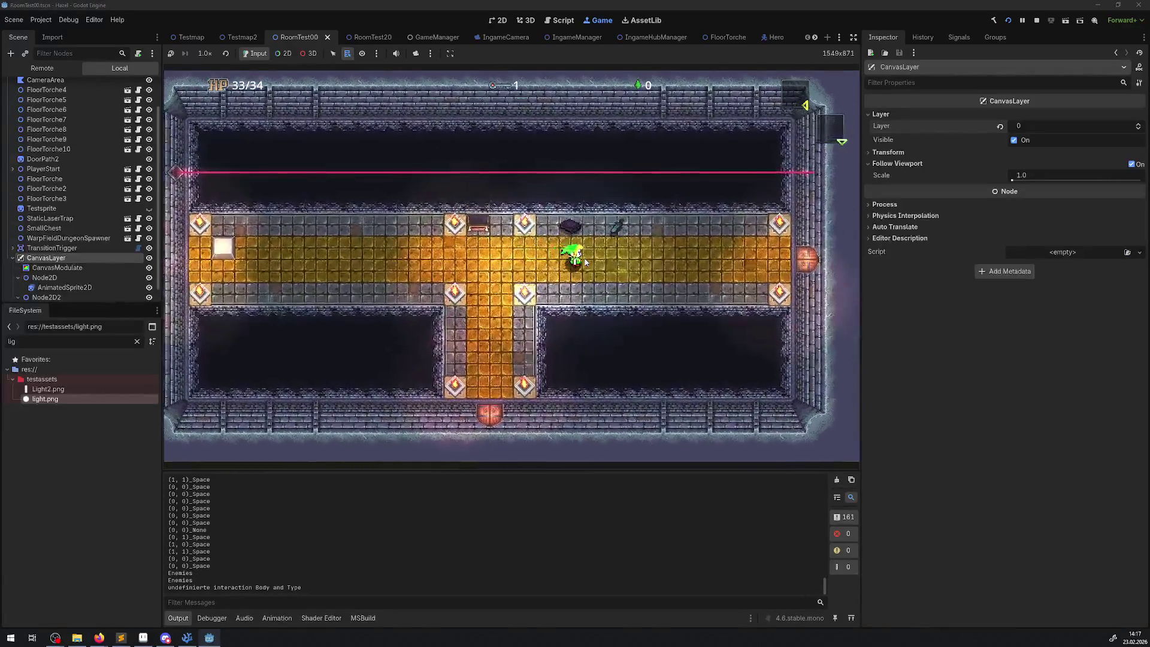
key(Right)
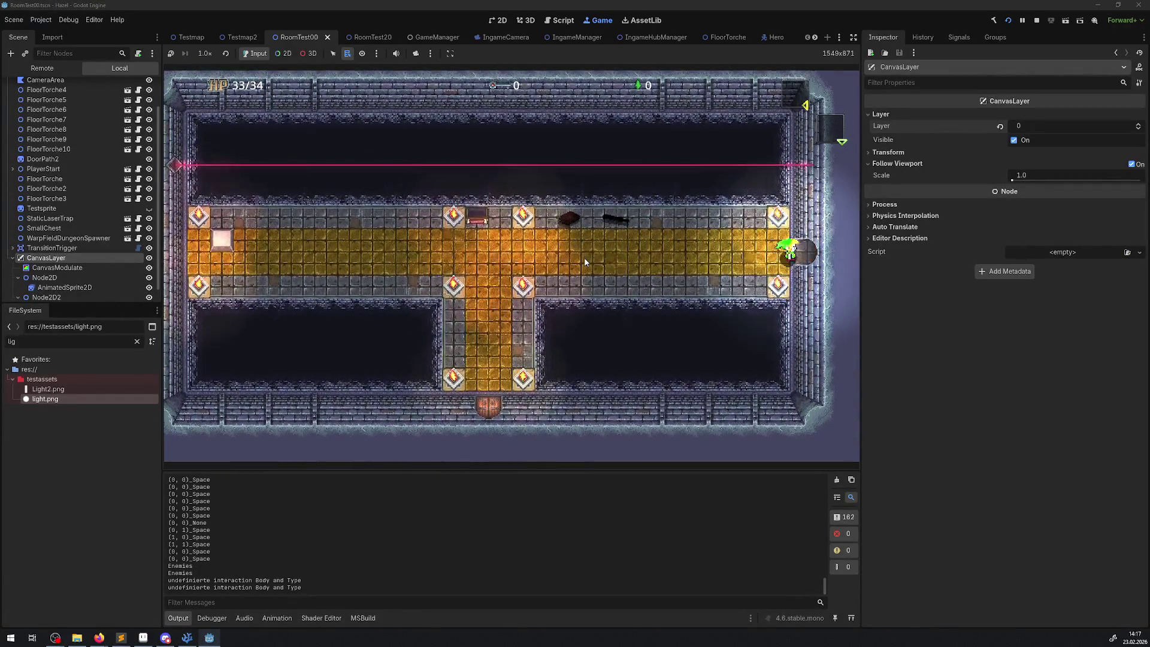
key(Right)
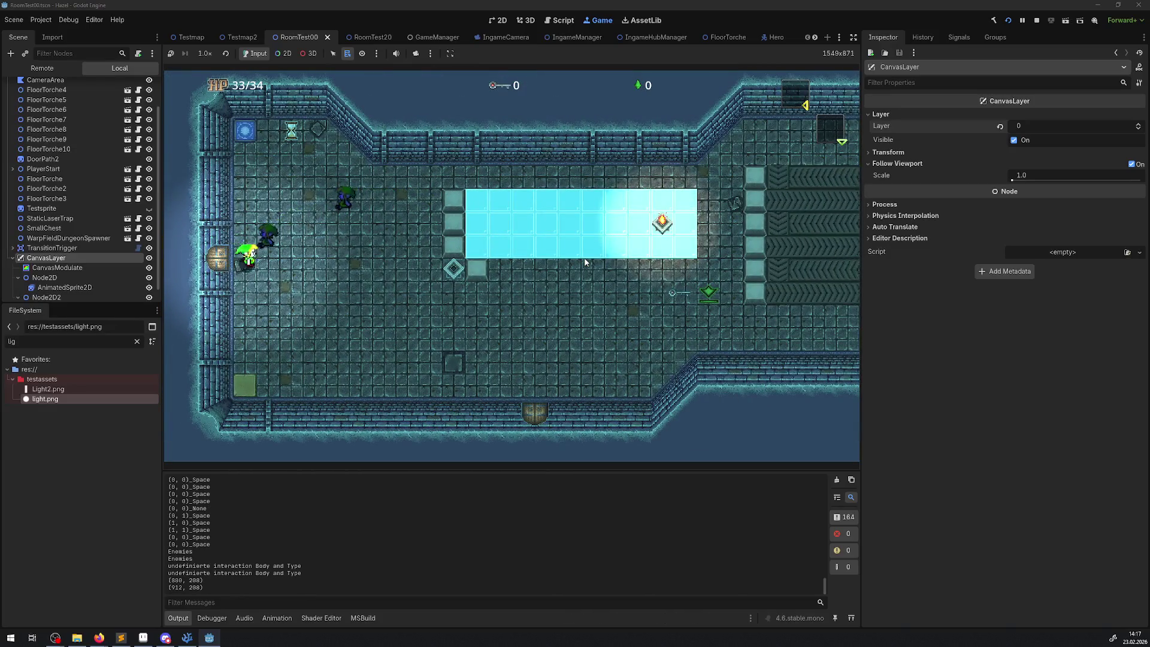
key(space)
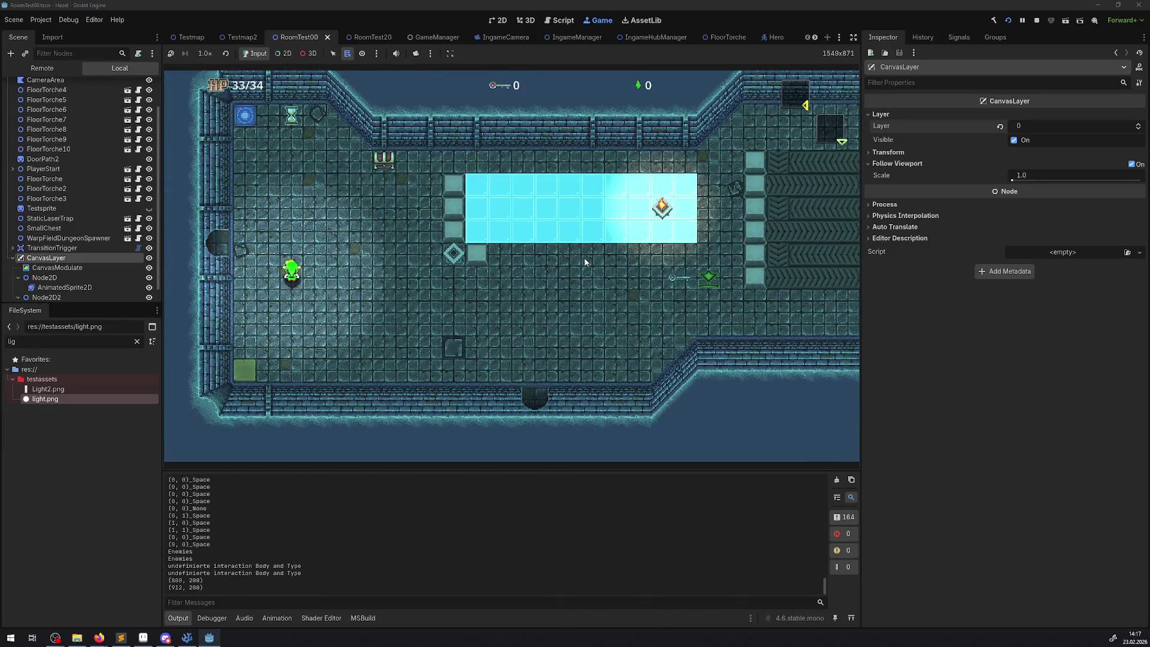
key(Left)
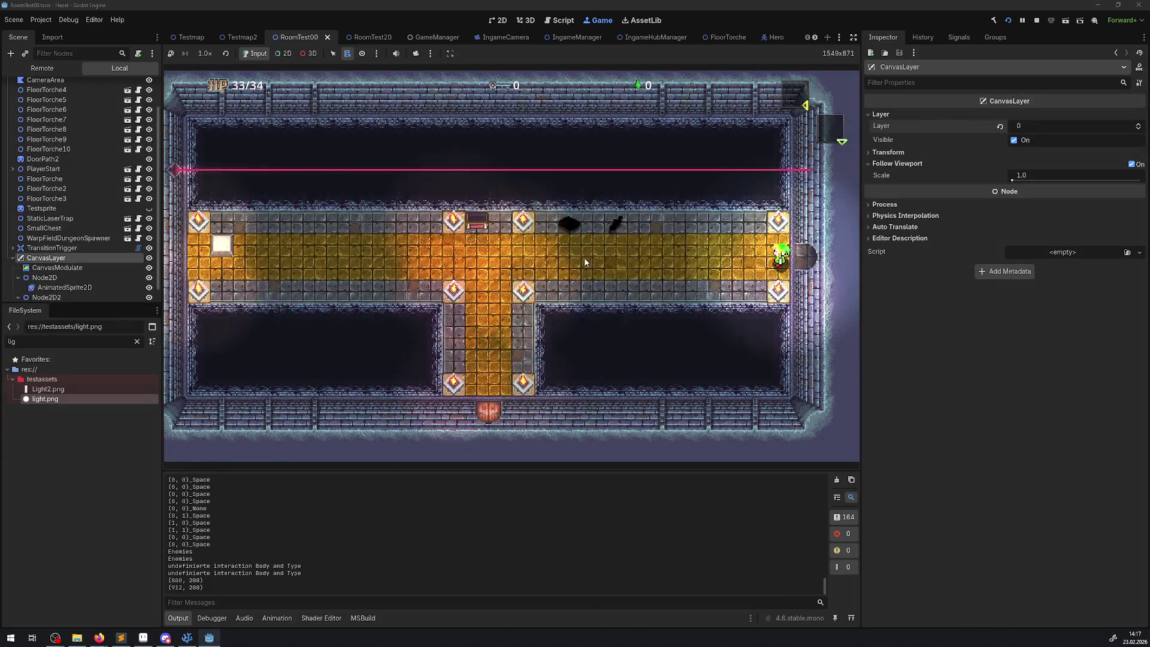
key(Right)
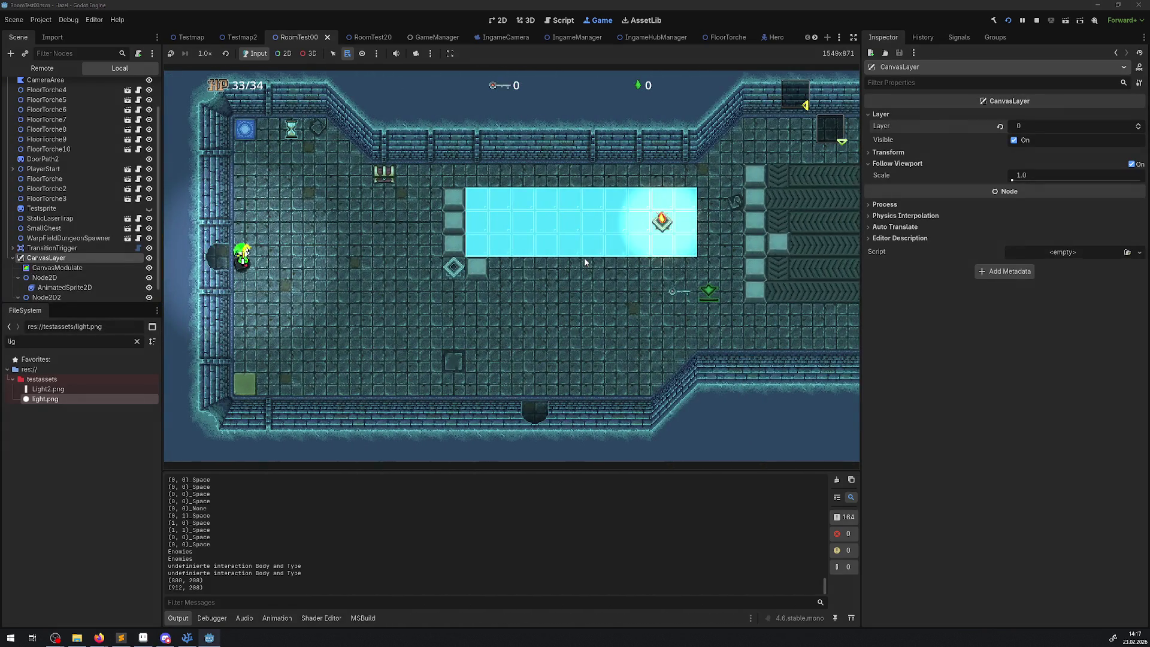
key(Left)
key(Left)
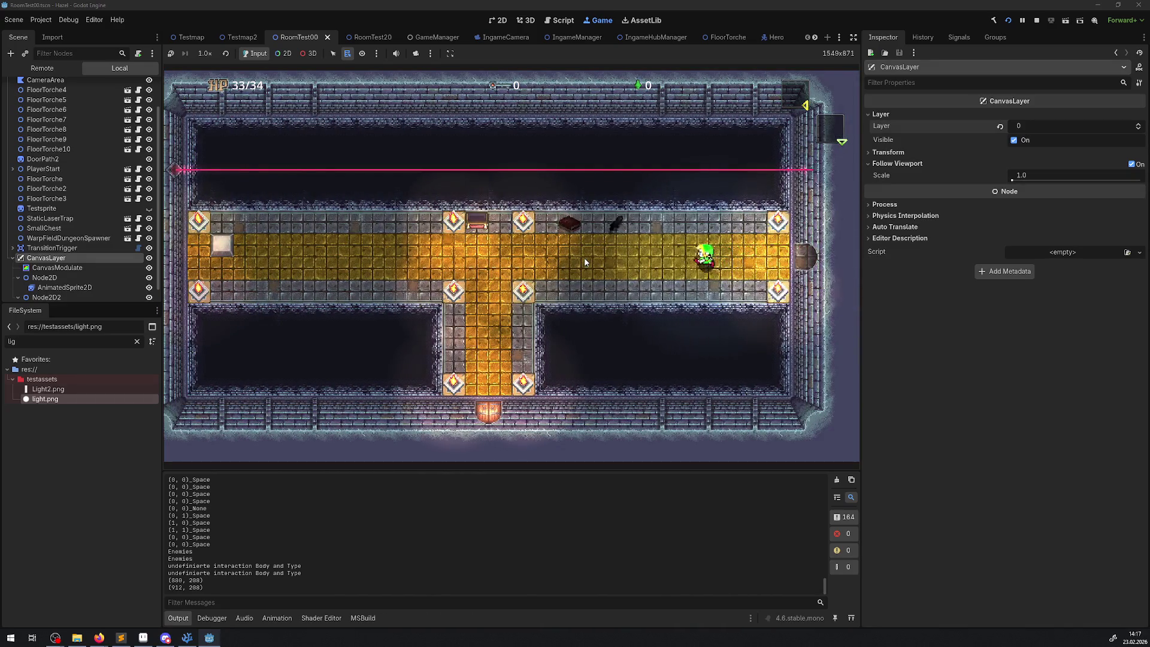
key(Right)
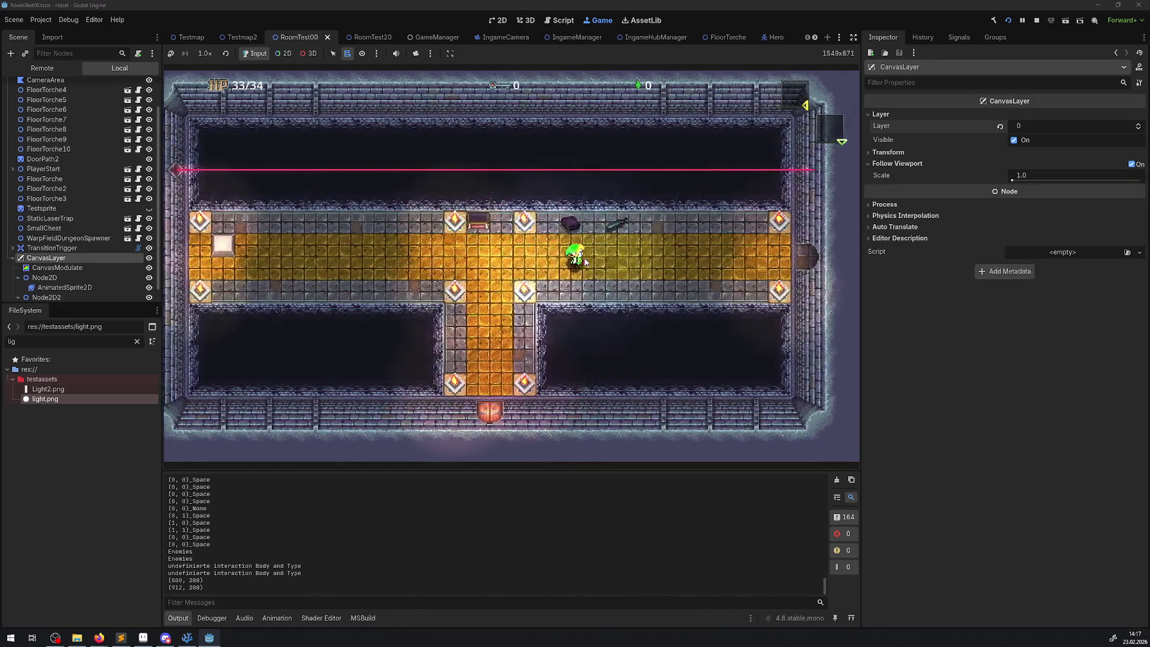
key(Right)
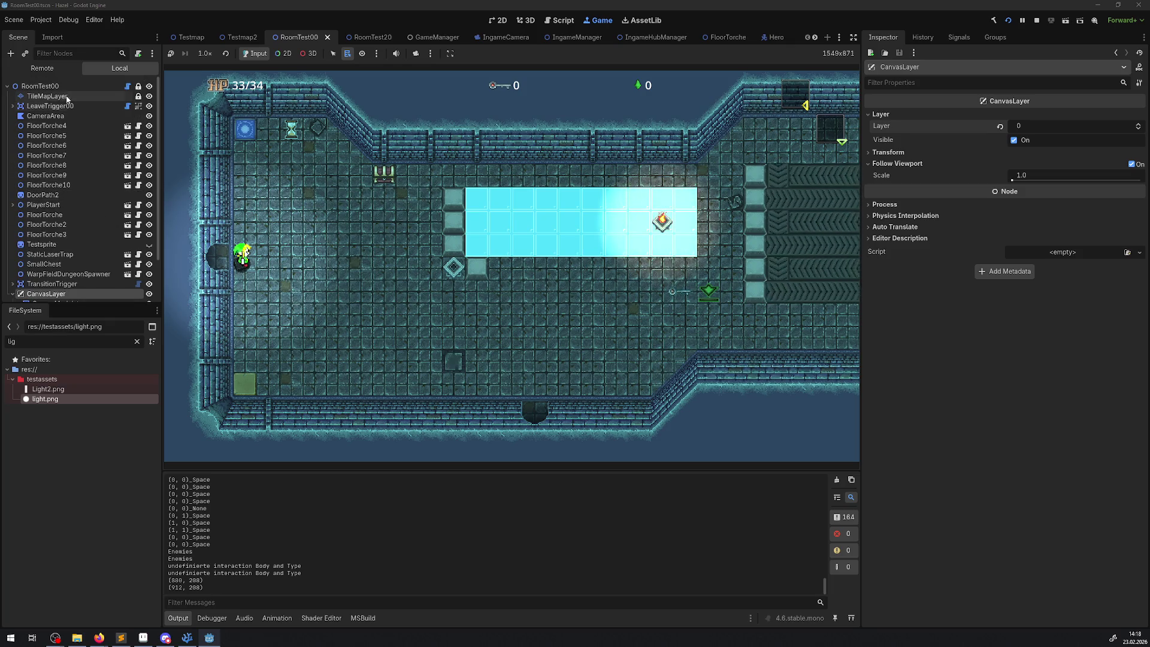
- Select RoomTest00, check the code editor, and stop the running game
click(45, 87)
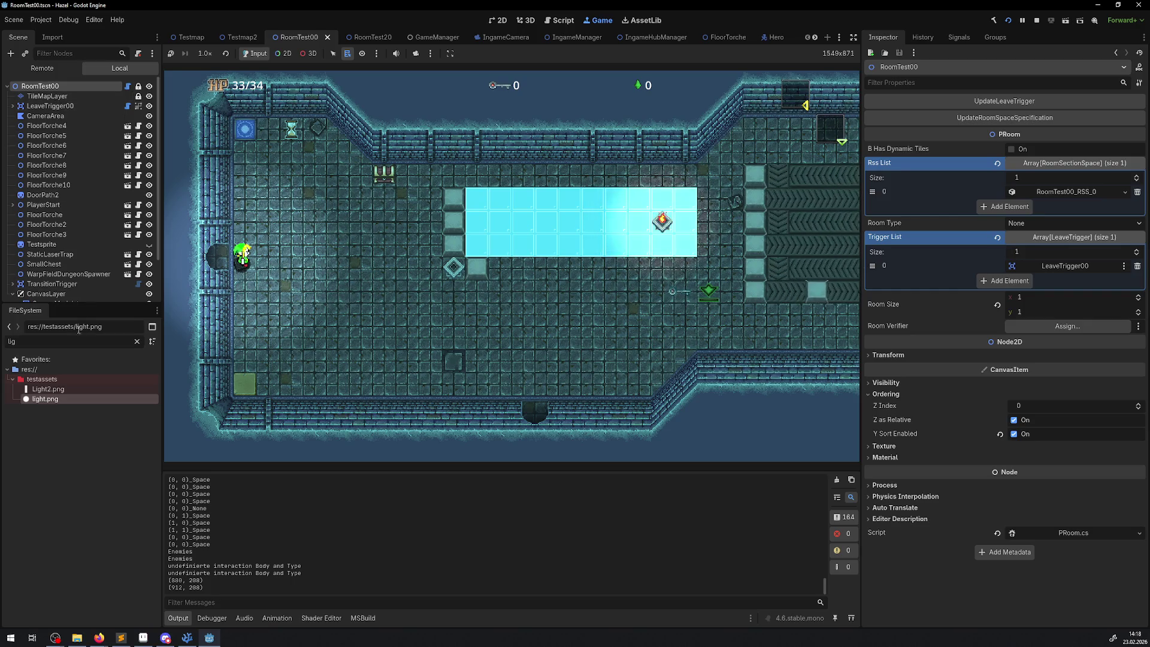
click(181, 640)
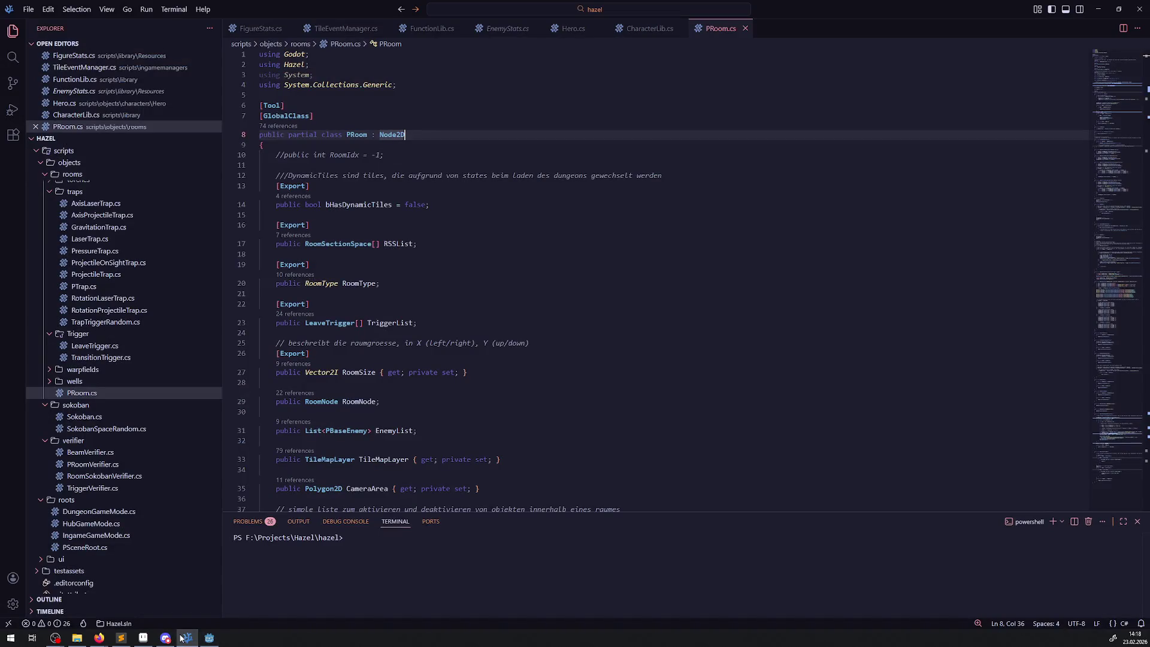
click(209, 638)
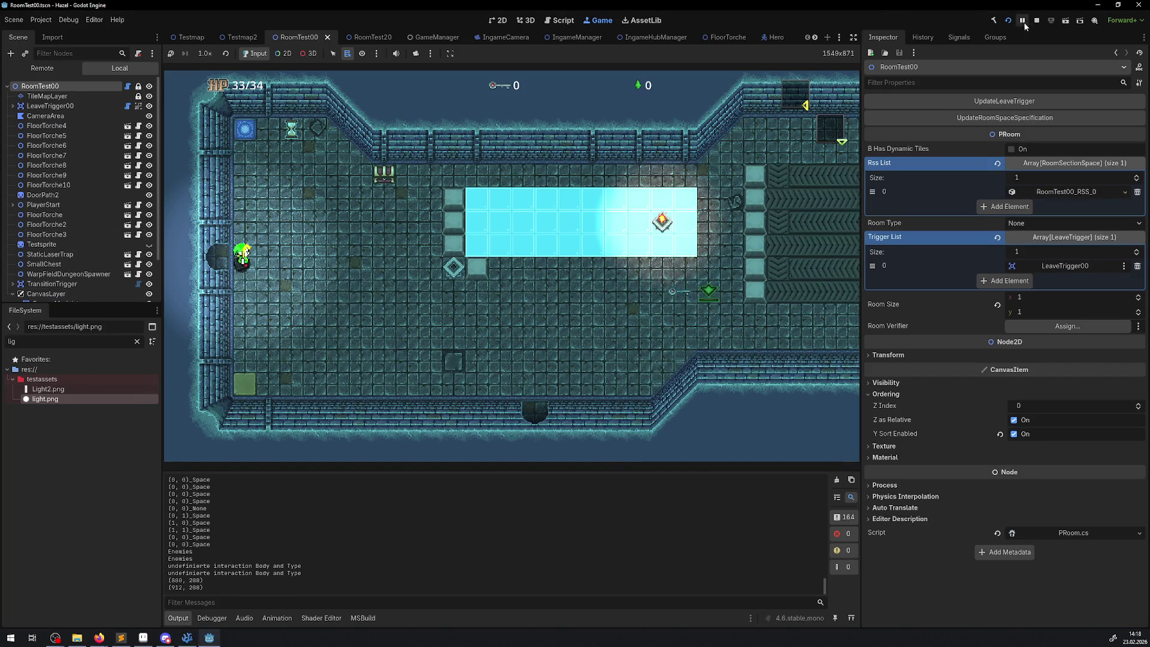
click(1037, 21)
- Open the Node2D class documentation from the upper Node2D under CanvasLayer
scroll(58, 282, down, 2)
click(45, 262)
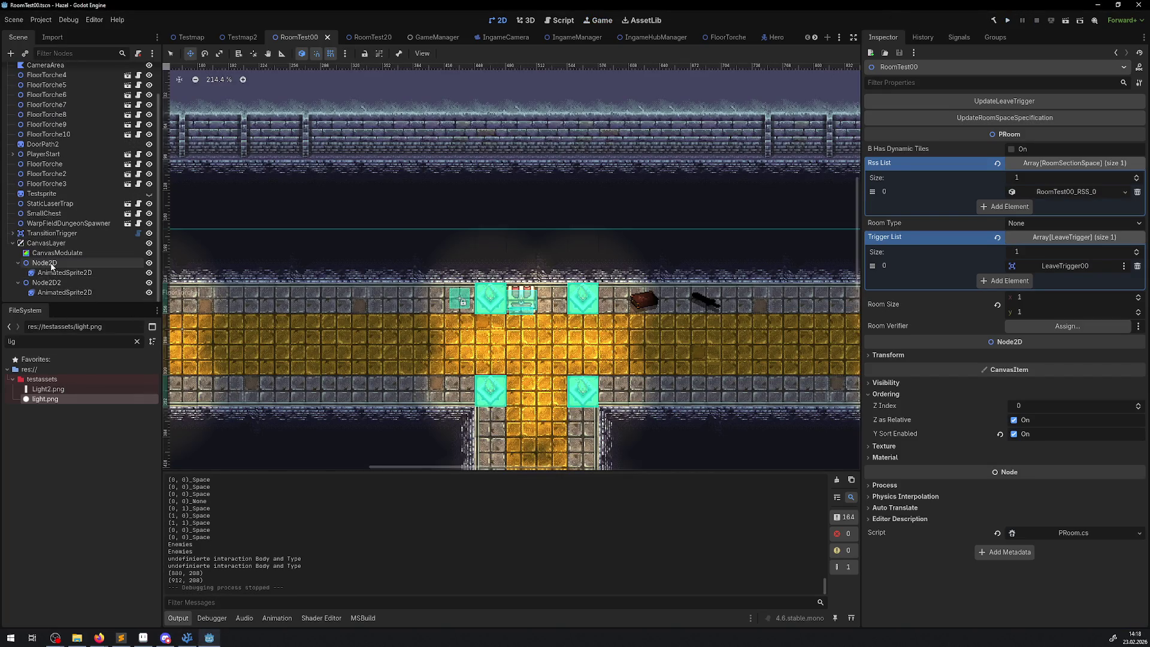
right_click(50, 263)
click(117, 499)
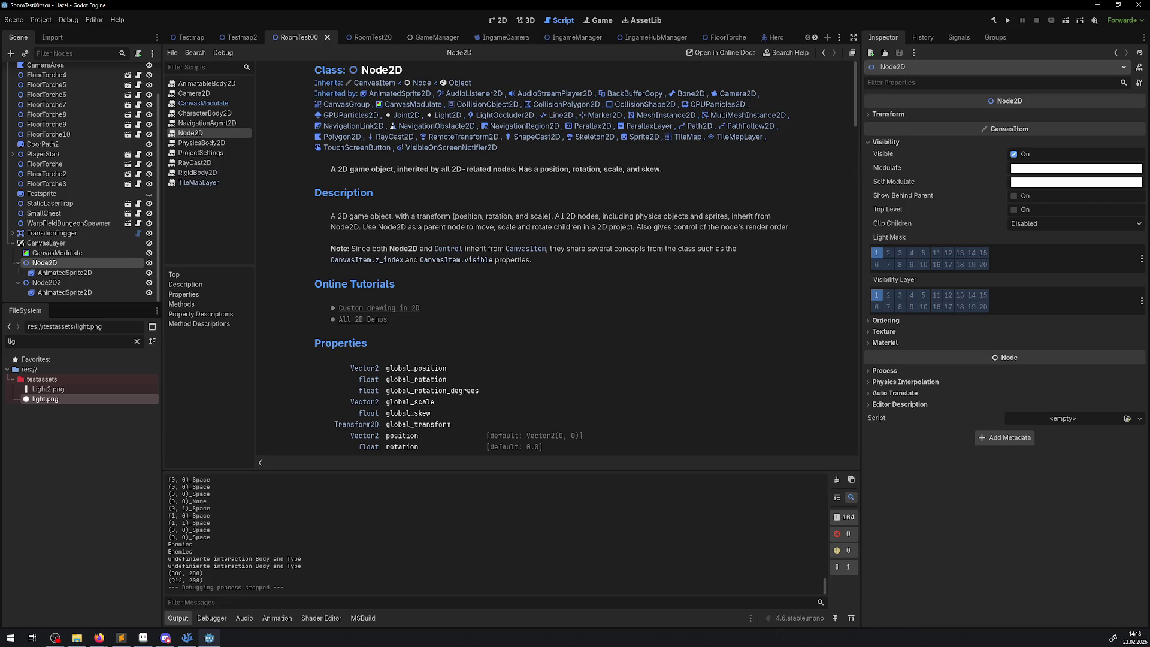
key(alt+Tab)
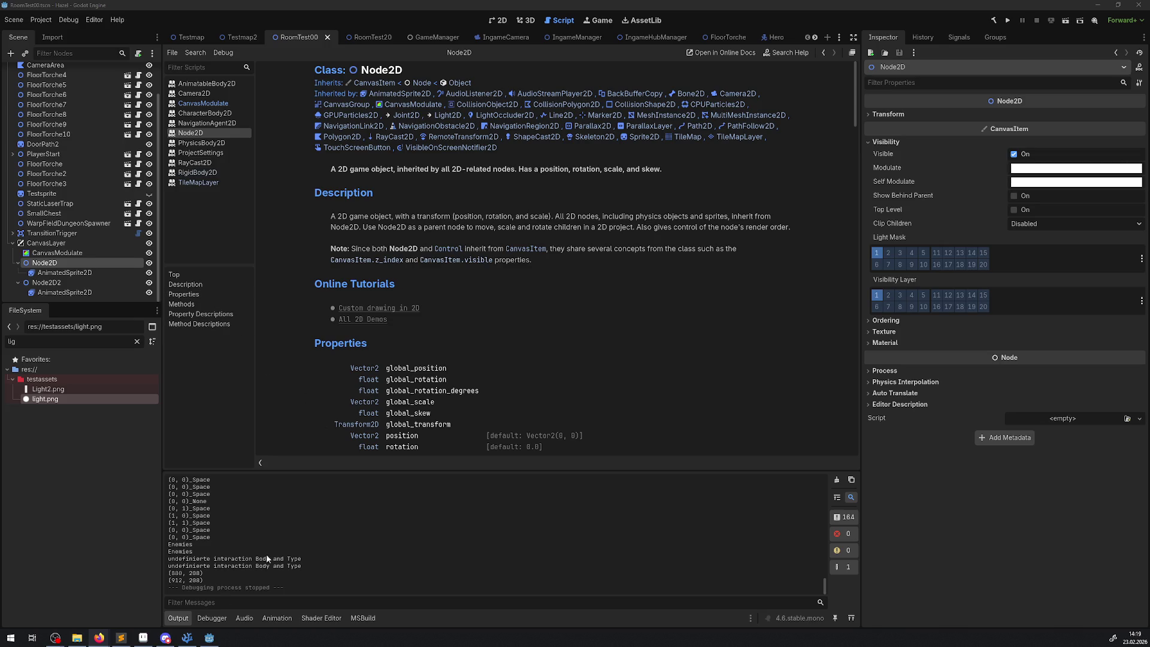
click(208, 639)
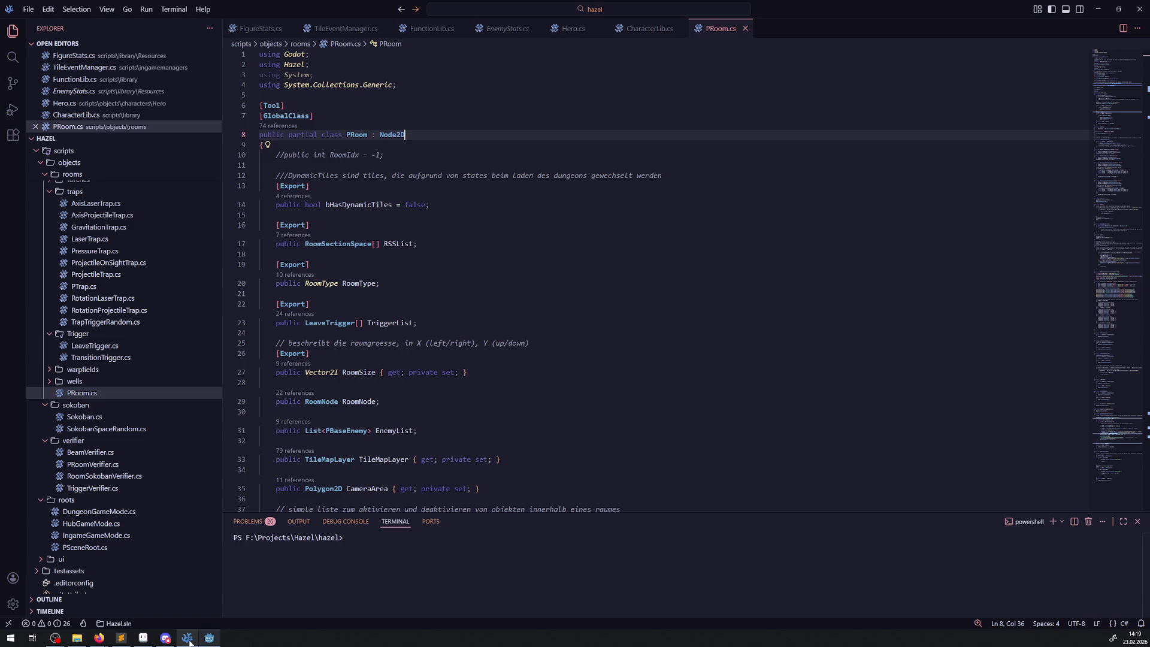
- Glance at PRoom.cs in VS Code, then return to Godot's 2D room view
click(209, 638)
click(498, 20)
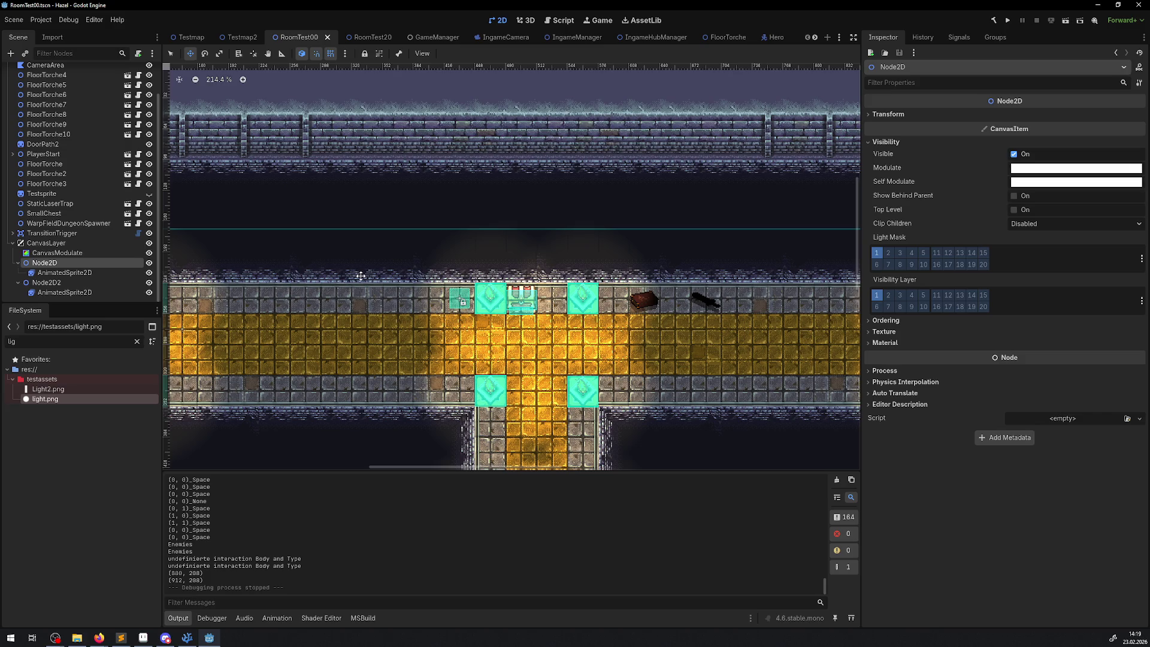
- Open RoomTest00's PRoom.cs script in VS Code, read it, and return to Godot
scroll(52, 78, up, 2)
scroll(53, 72, down, 1)
scroll(53, 72, up, 2)
click(42, 72)
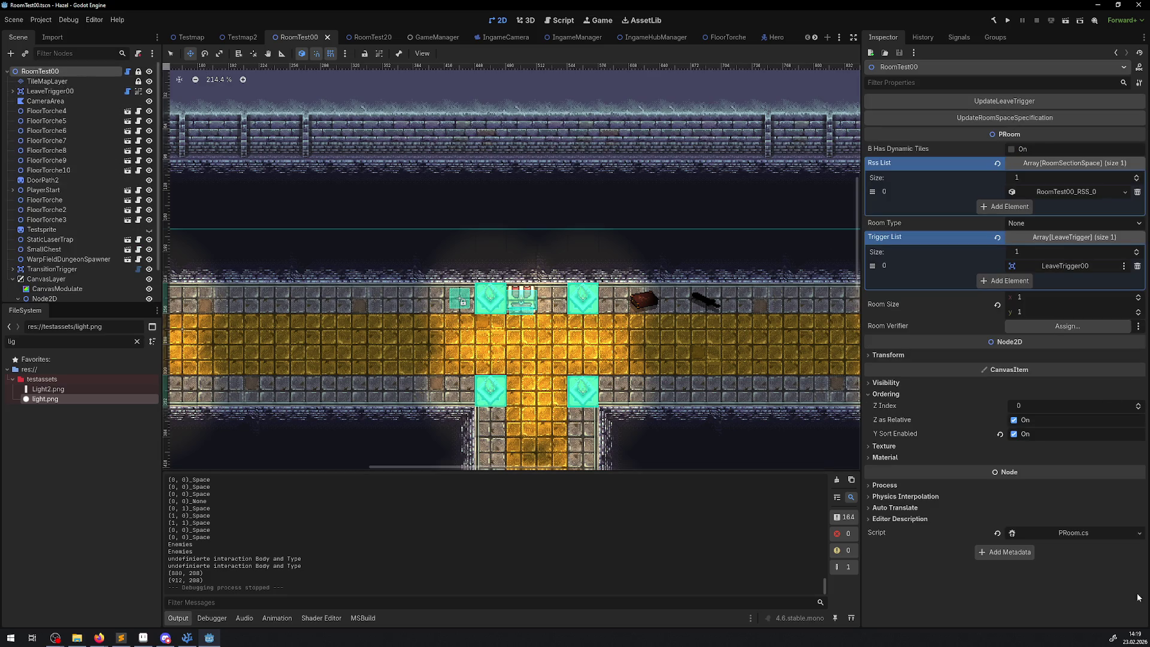
click(127, 71)
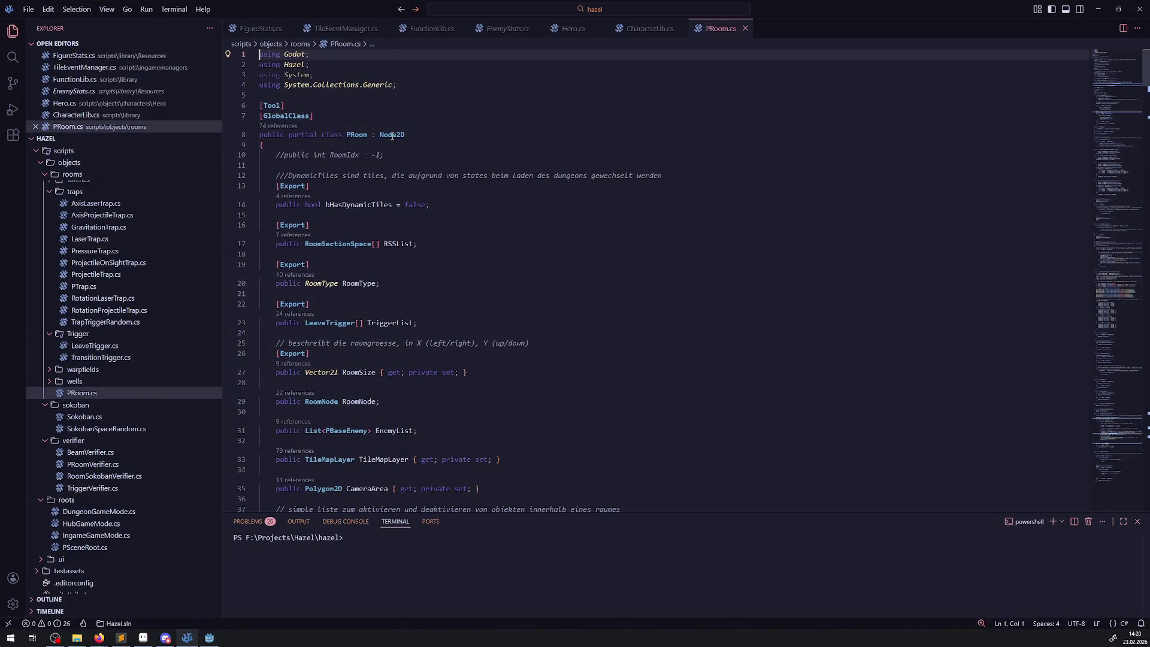
mouse_move(391, 135)
click(209, 639)
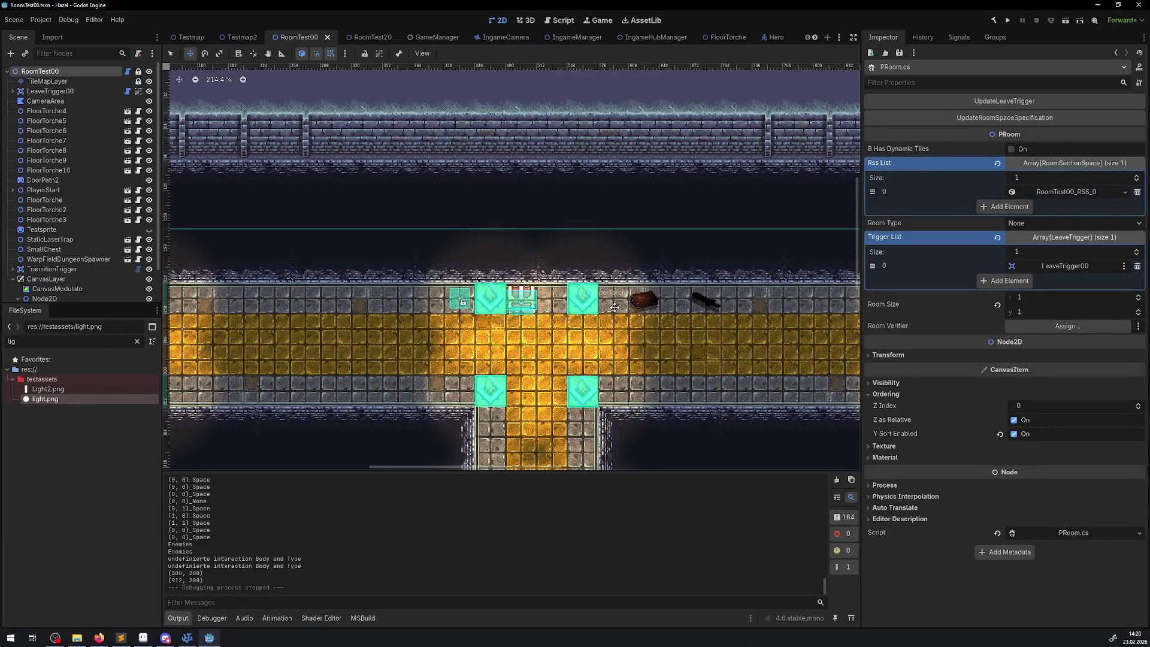
- Inspect the TileMapLayer's tile set, then run the project again
click(47, 81)
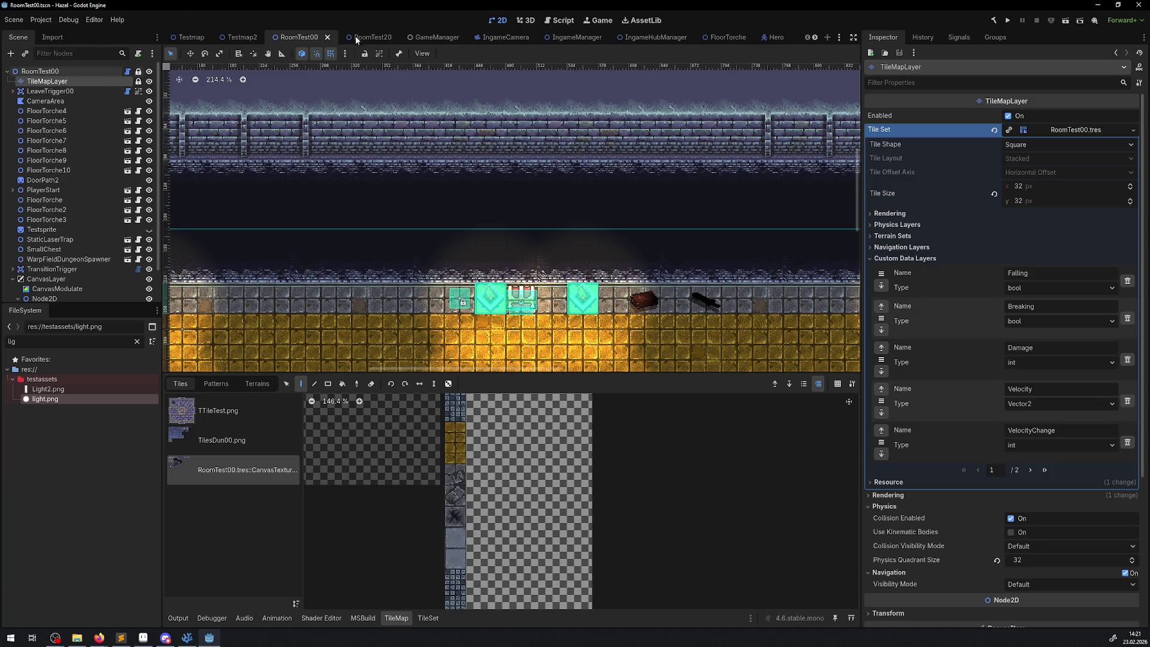
click(1008, 20)
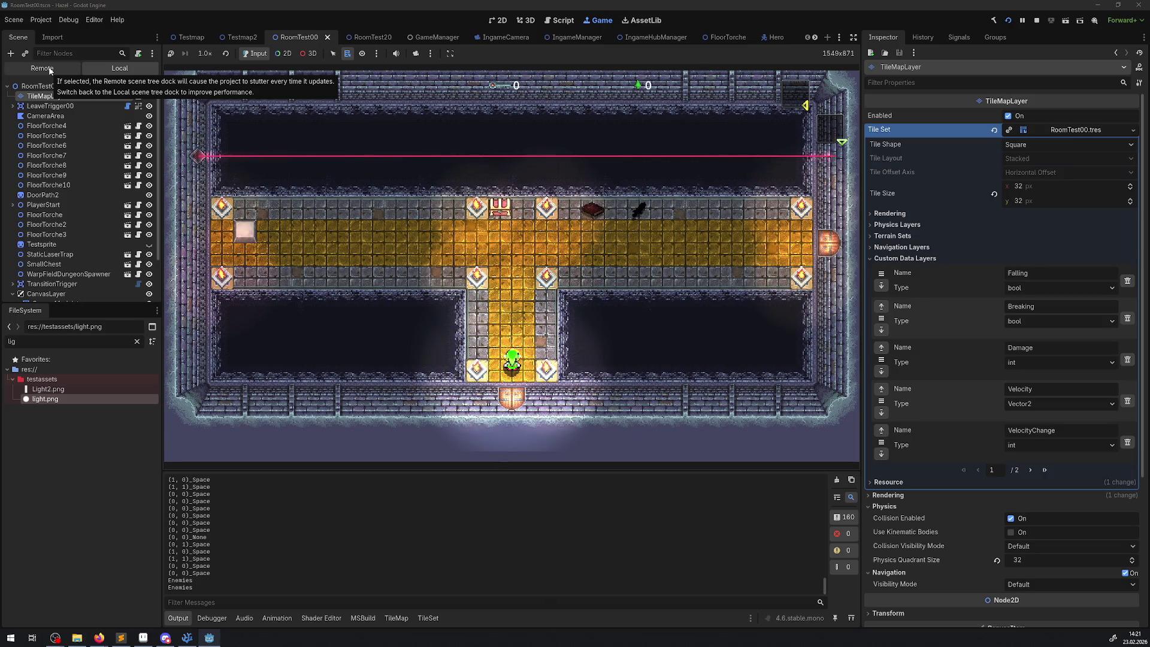
- In the Remote scene tree, expand Floor_0, the first test room and its CanvasLayer
click(49, 70)
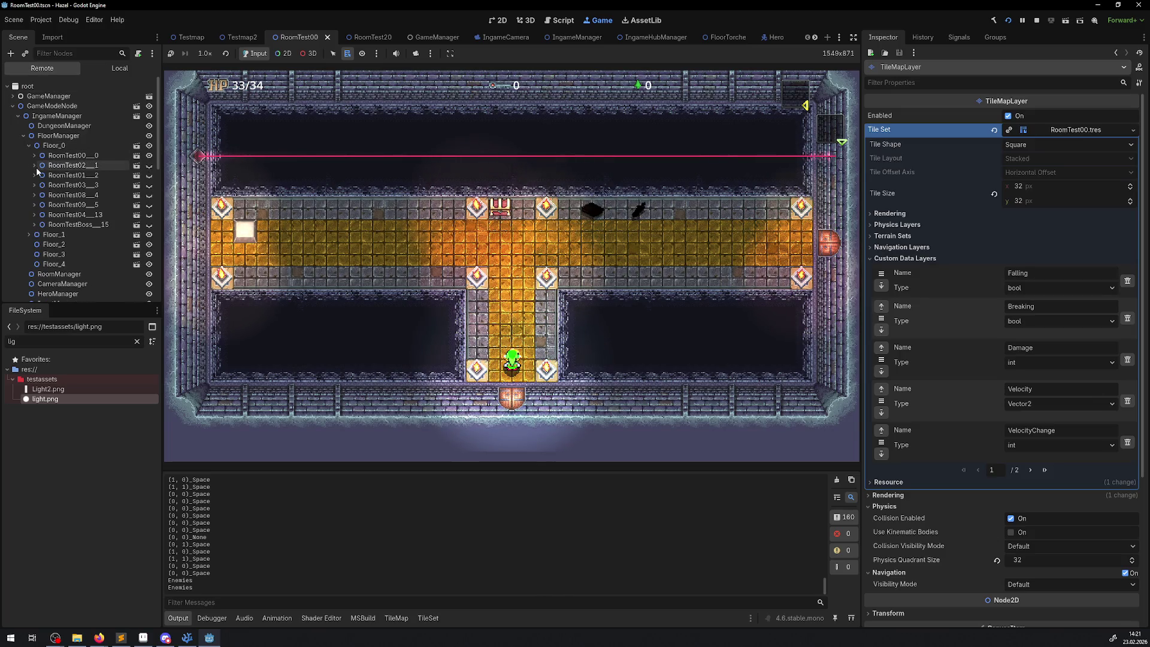
click(29, 235)
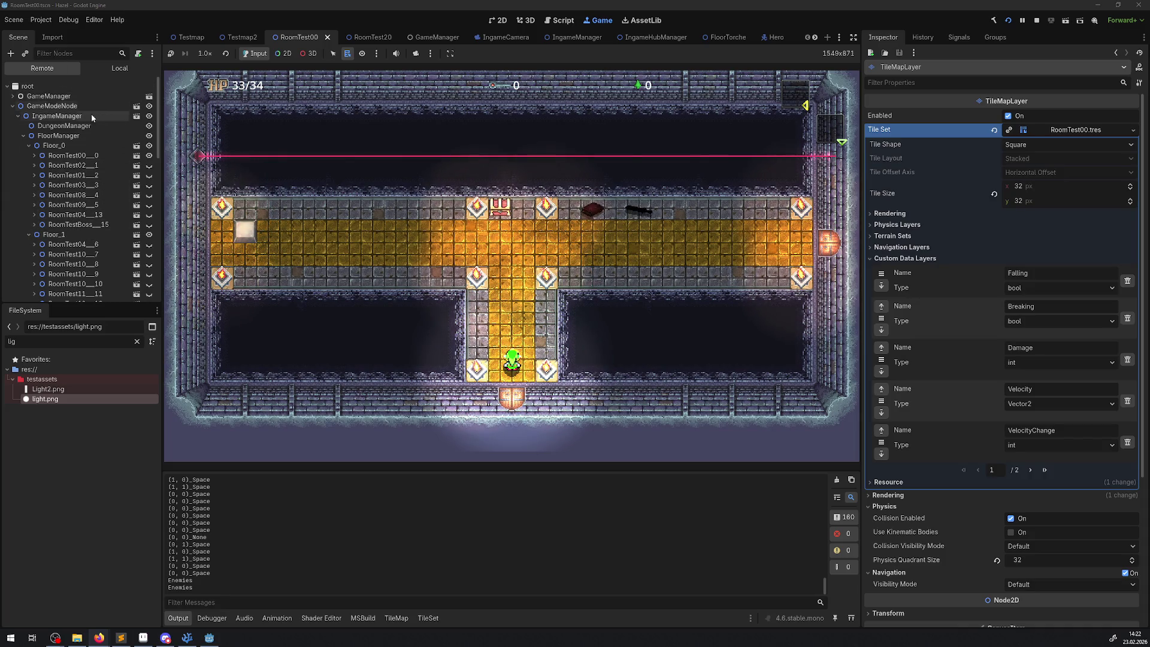
click(34, 155)
scroll(48, 163, down, 5)
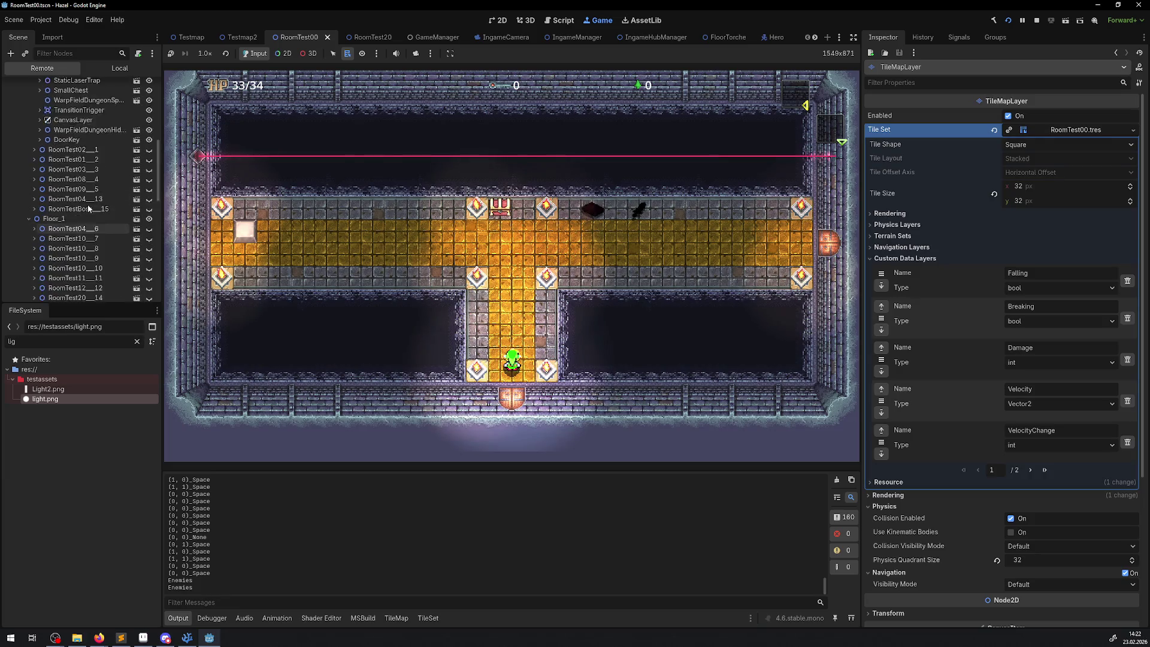
double_click(69, 202)
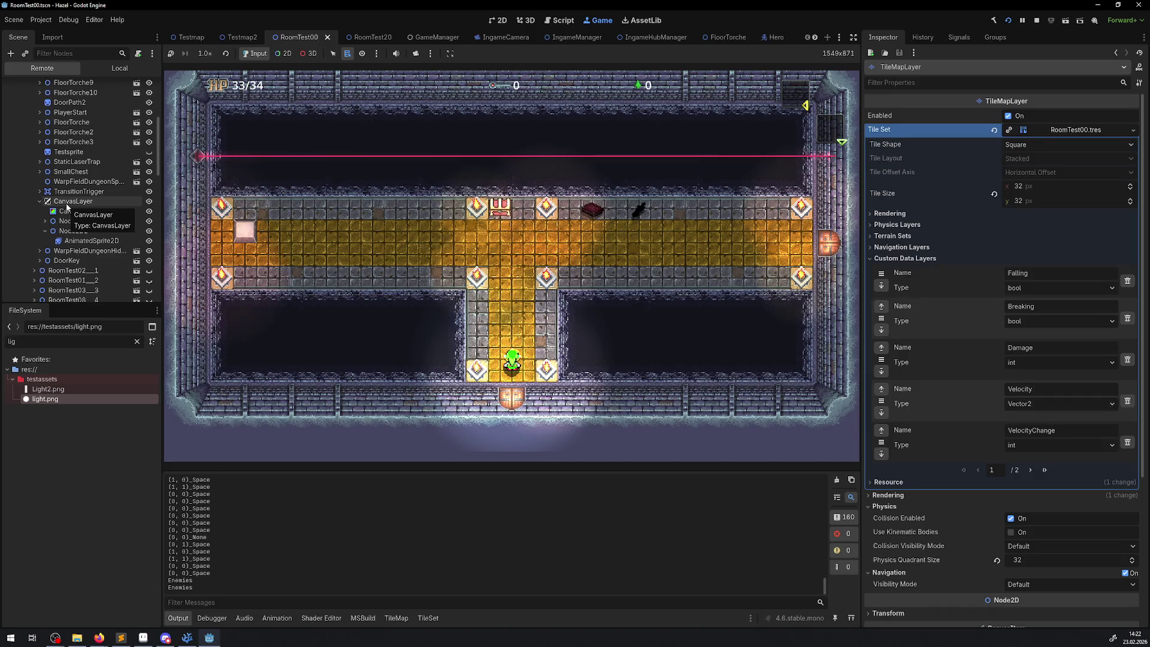
- Expand the first test room node's whole branch from its context menu
scroll(66, 179, up, 5)
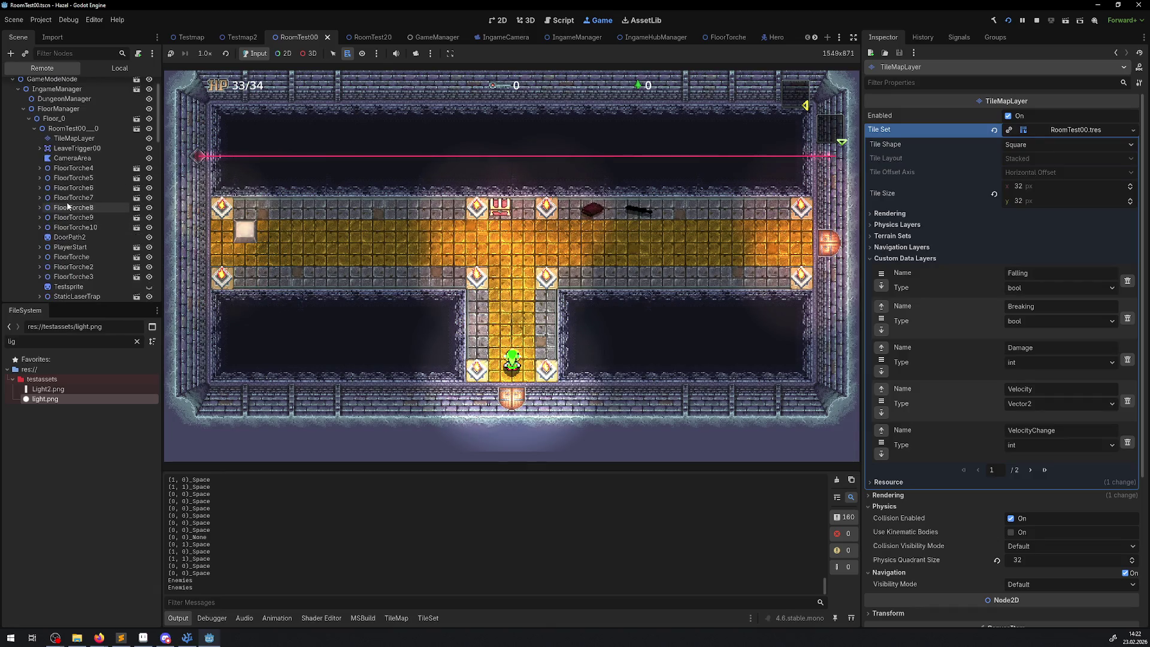
right_click(64, 157)
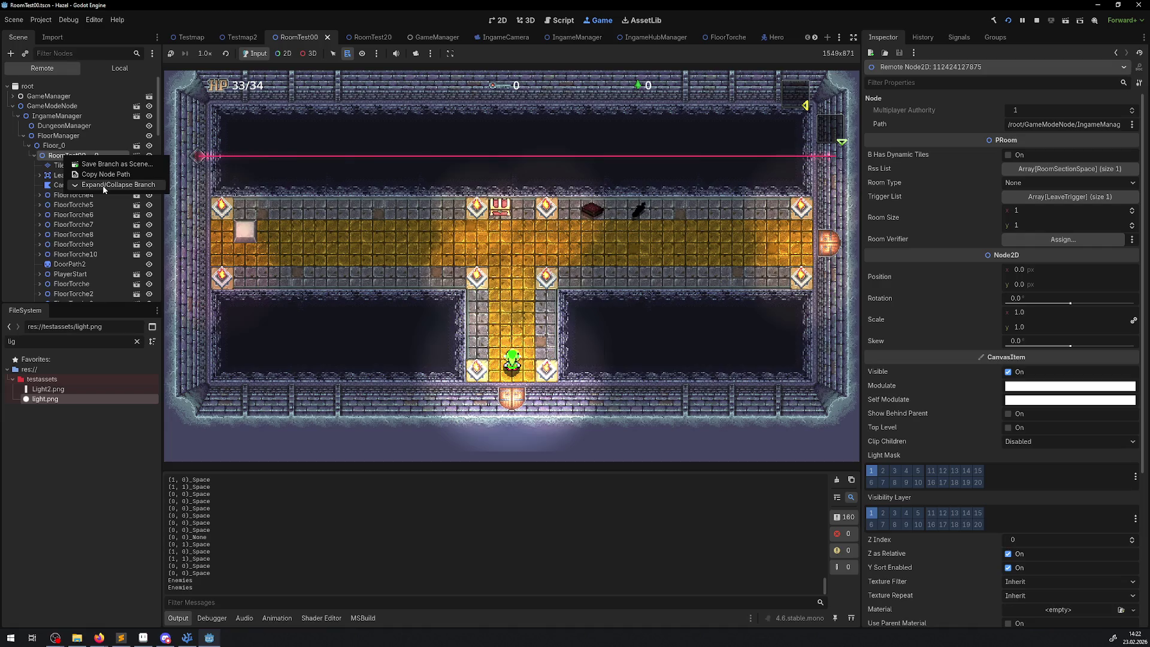
click(100, 185)
- In the Remote tree, re-expand the room branch and collapse the FloorTorche4–FloorTorche10 entries
click(34, 155)
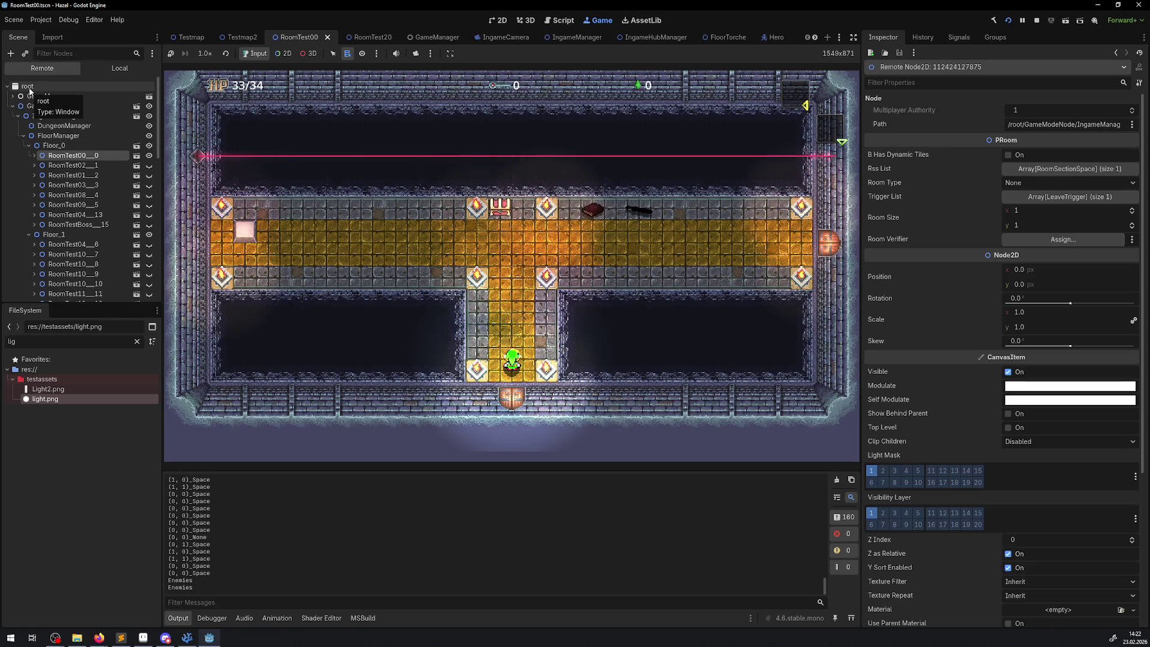
click(34, 156)
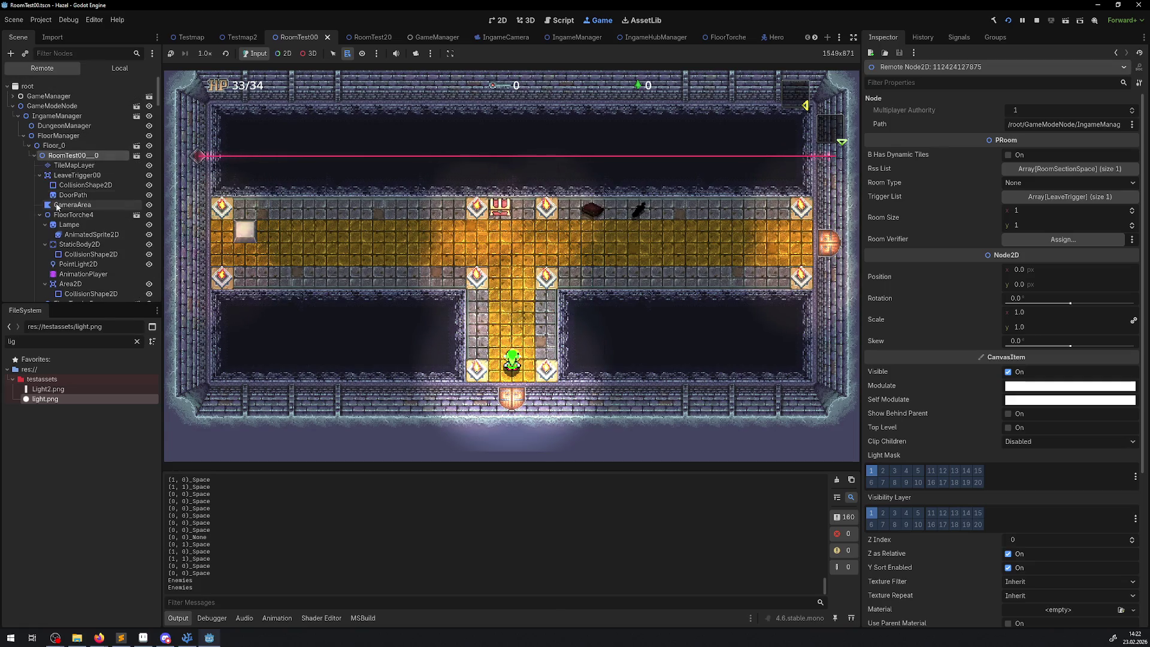
click(40, 195)
click(40, 205)
click(40, 214)
click(40, 224)
click(40, 234)
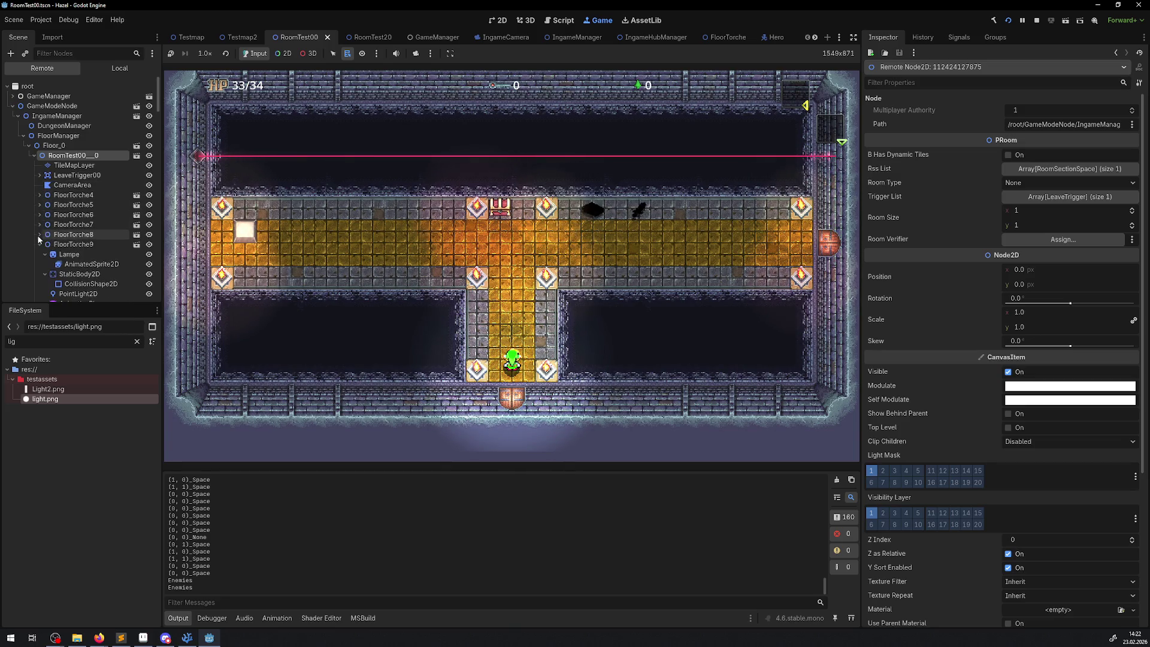
click(40, 244)
click(40, 254)
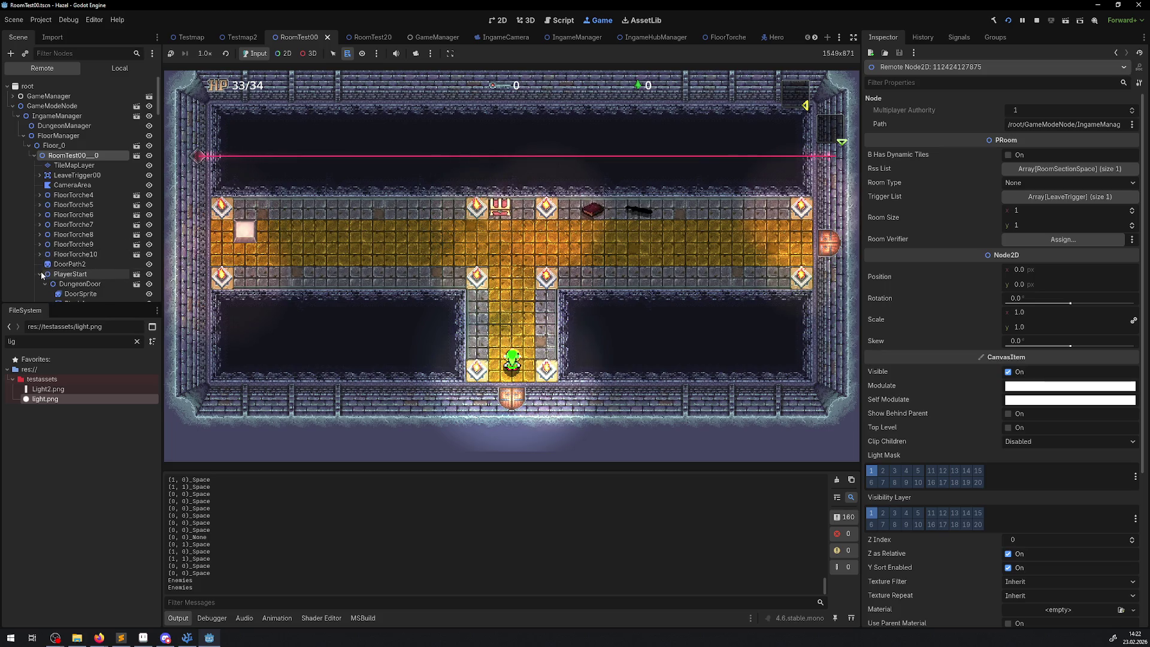
scroll(54, 239, down, 3)
scroll(60, 198, up, 3)
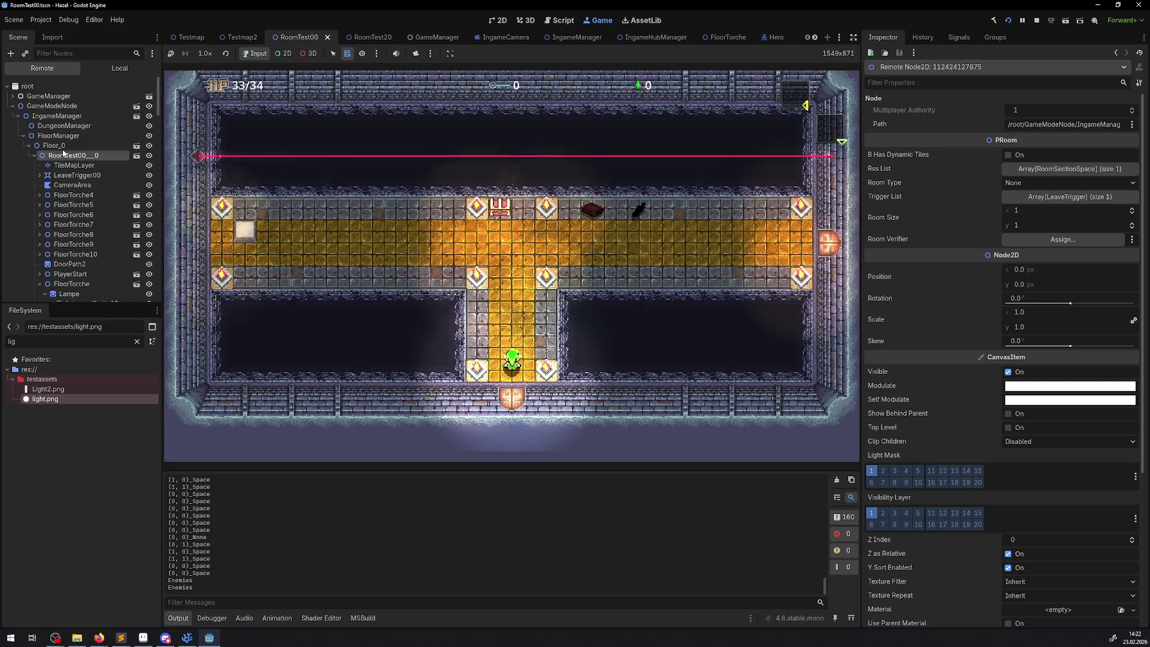
- Expand and collapse the room's whole branch, then inspect the running game's CanvasLayer
right_click(67, 156)
click(99, 191)
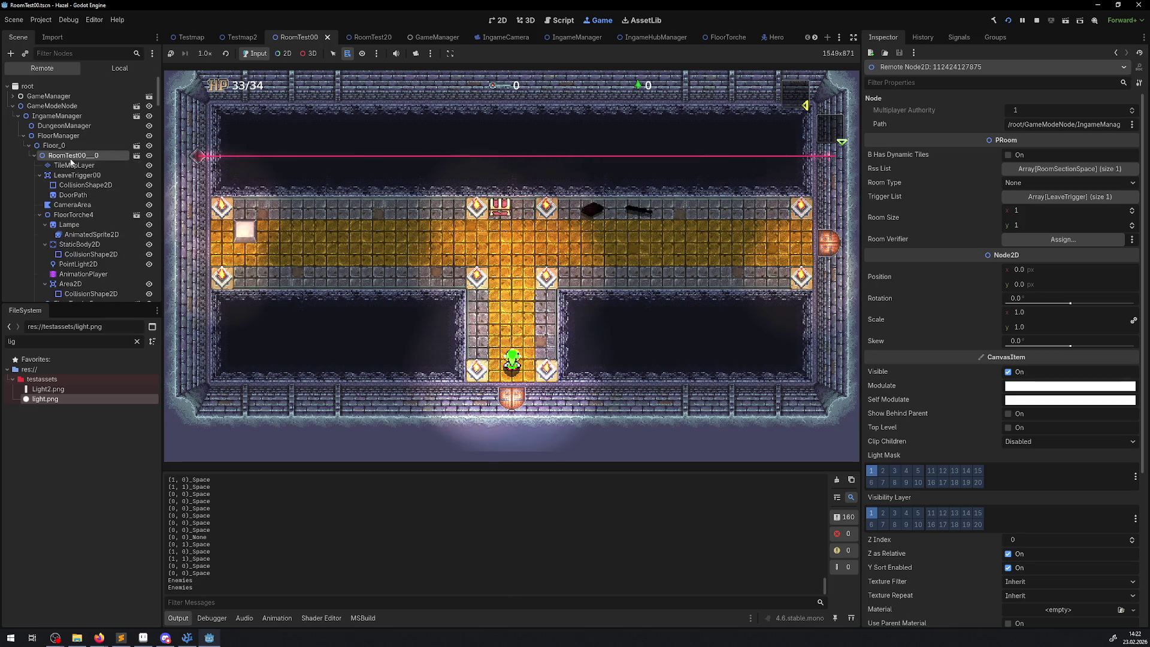
right_click(73, 158)
click(101, 188)
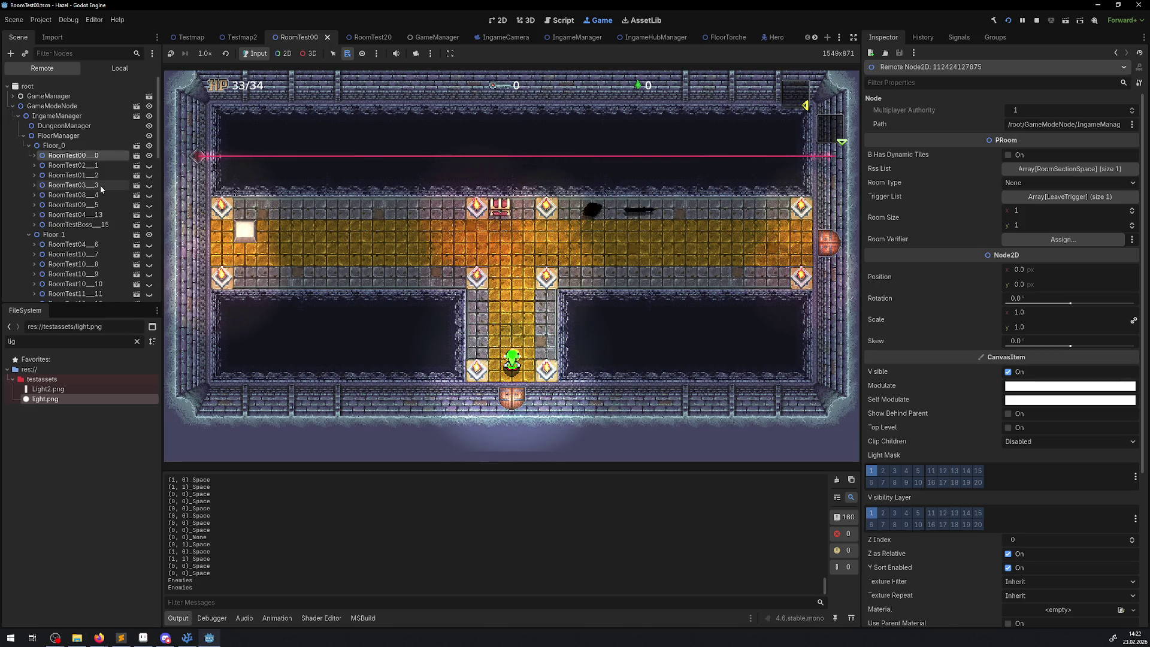
click(35, 156)
scroll(57, 204, down, 3)
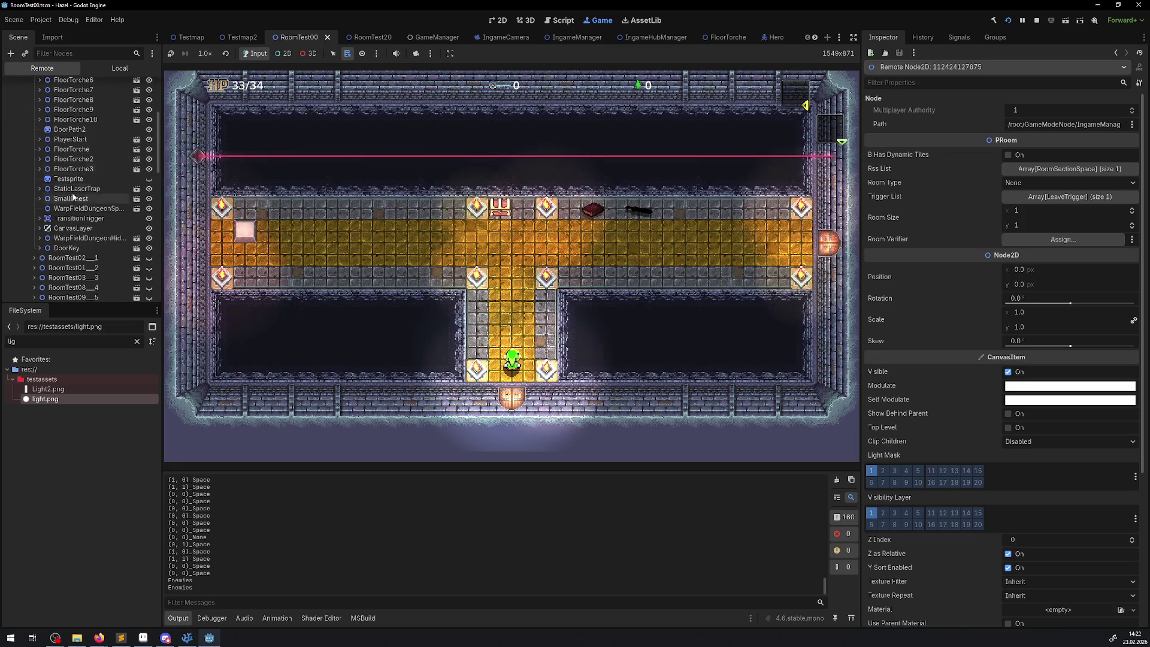
double_click(73, 228)
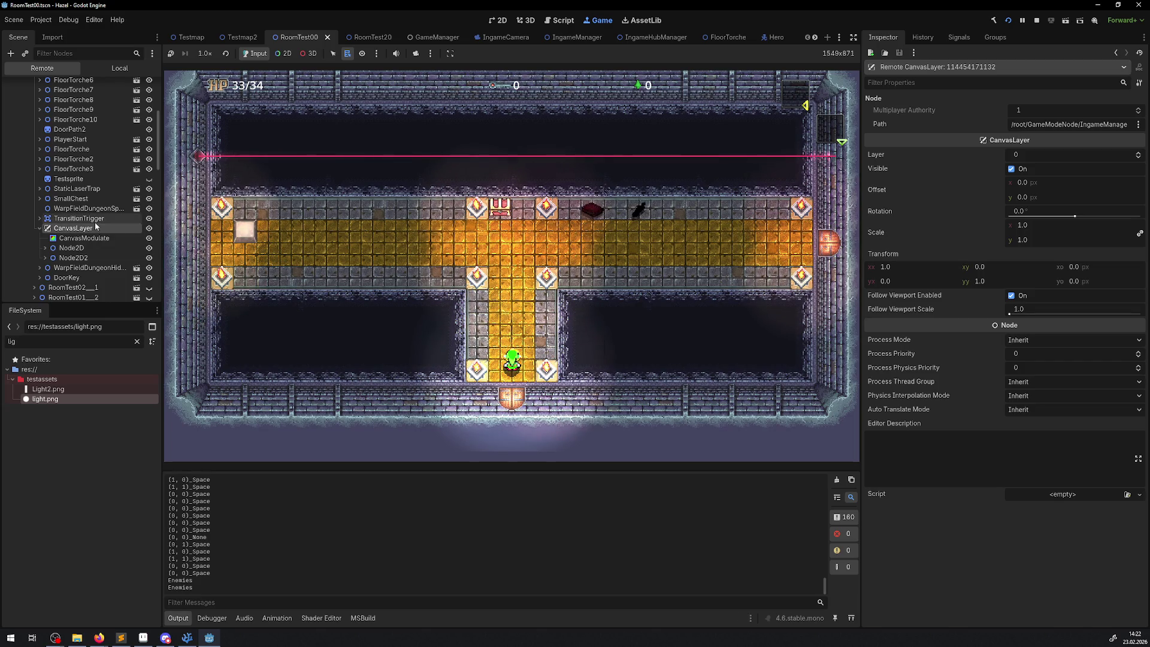
- Stop the running game and select the CanvasModulate node
click(1037, 20)
scroll(60, 282, down, 2)
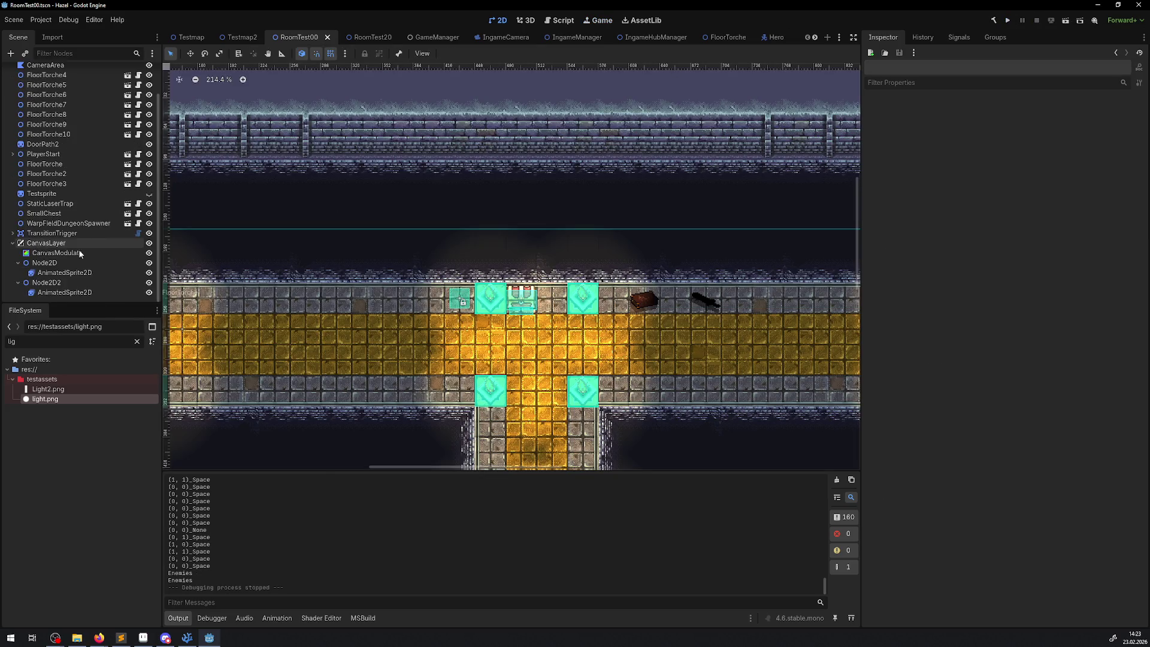
click(56, 253)
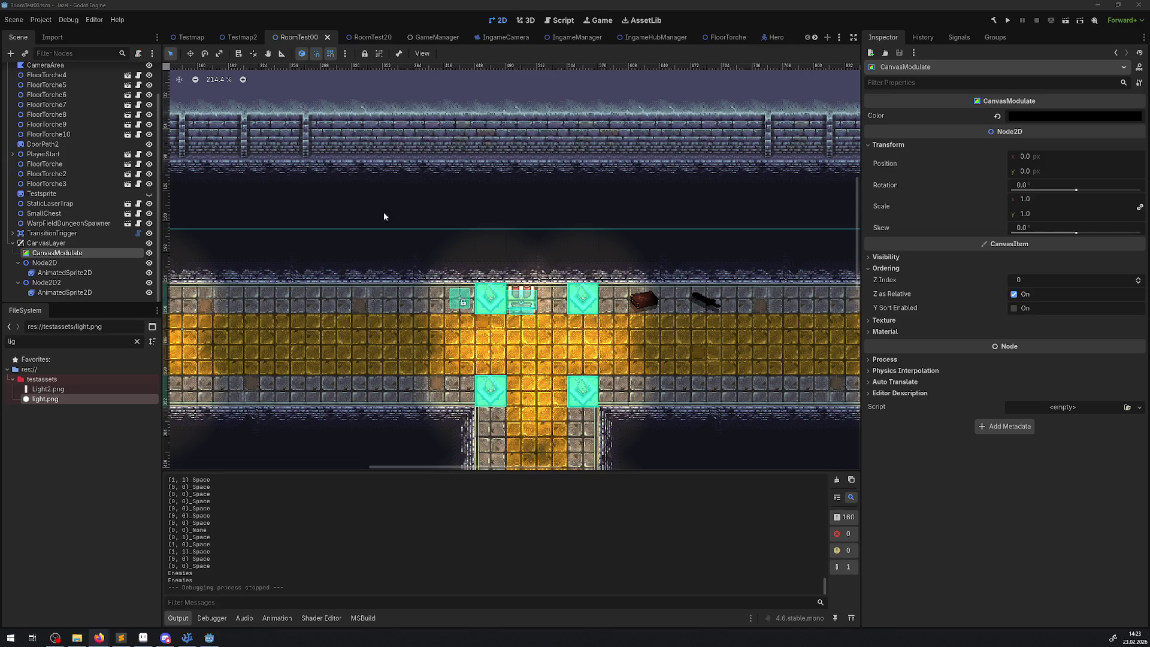
- Pan the 2D viewport to view the darkened room around the orange-lit corridor
scroll(443, 359, down, 2)
scroll(527, 354, up, 2)
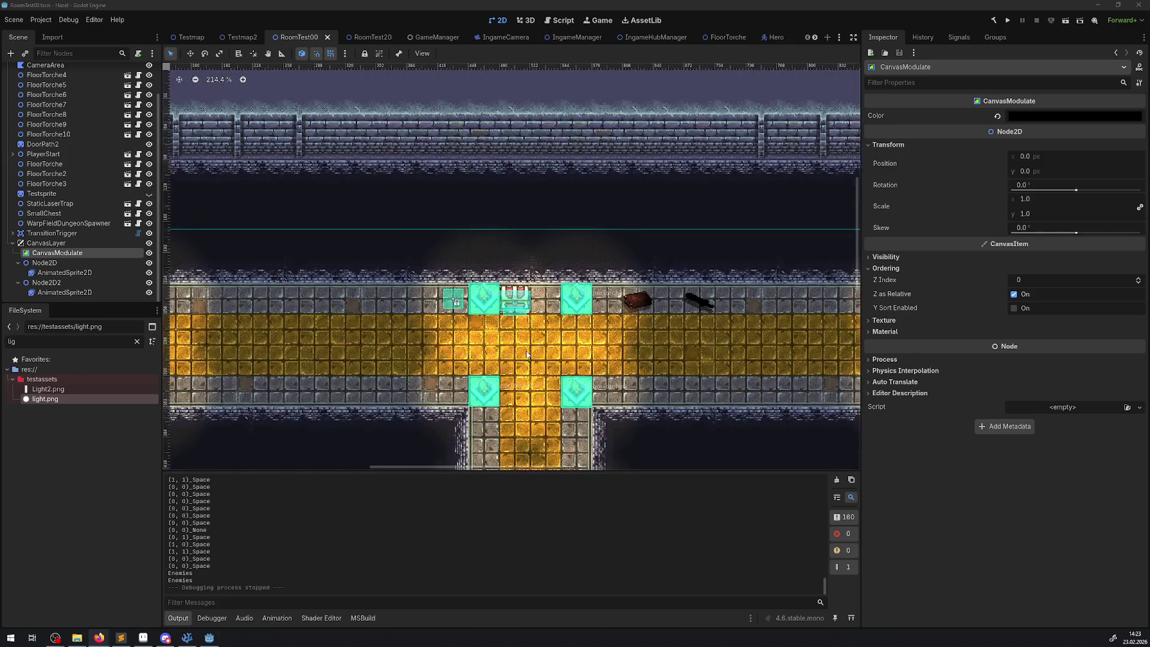
scroll(538, 335, down, 3)
scroll(491, 282, right, 3)
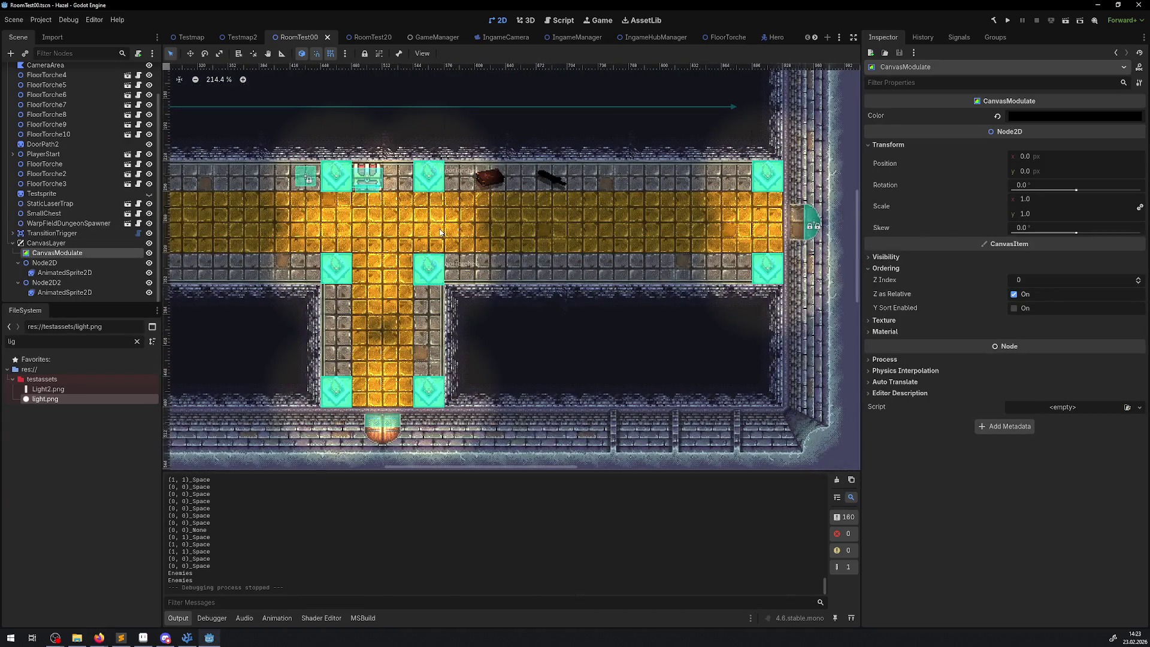
- Open the CanvasModulate class documentation from the Scene dock, then select CanvasLayer
right_click(69, 253)
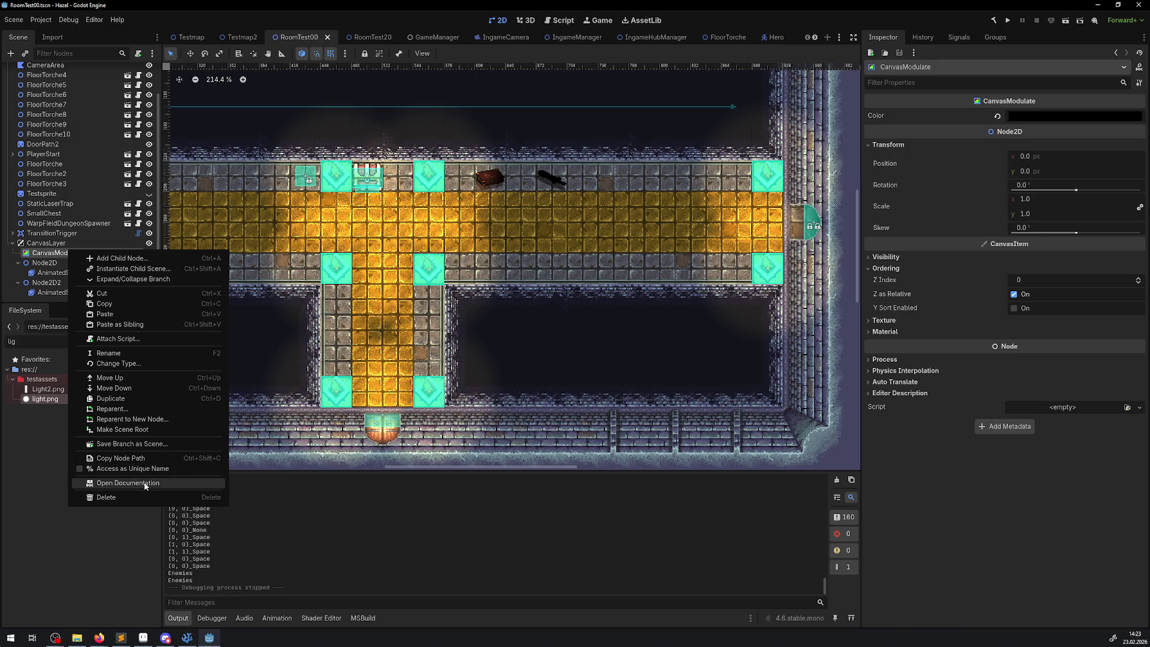
click(143, 483)
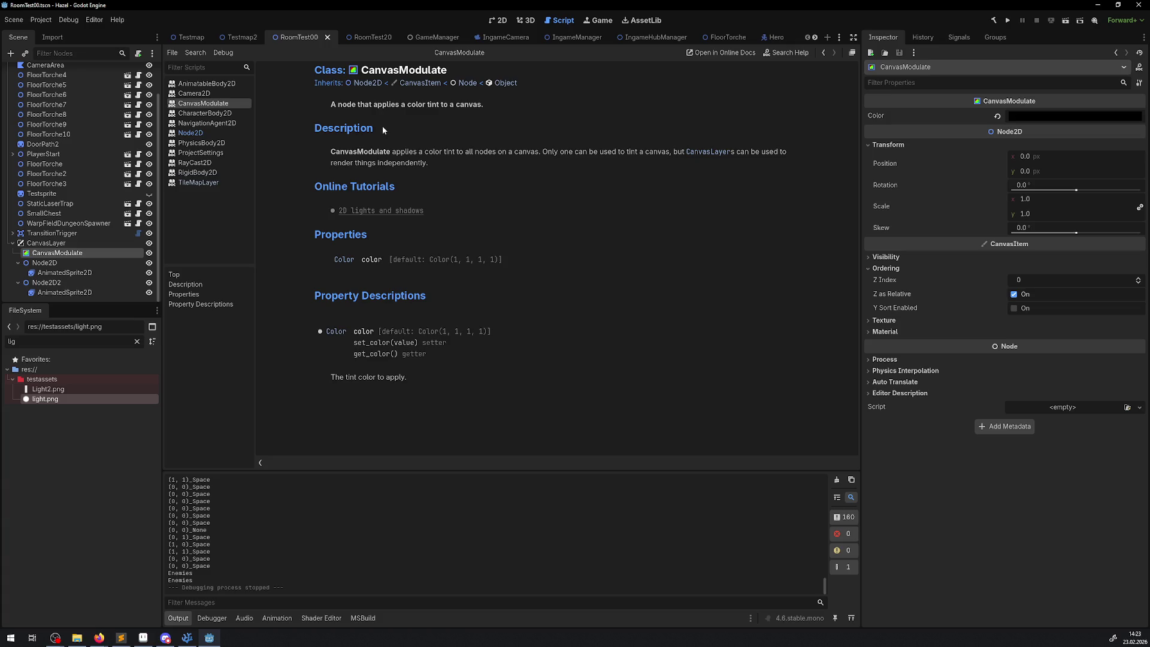
click(54, 245)
right_click(54, 246)
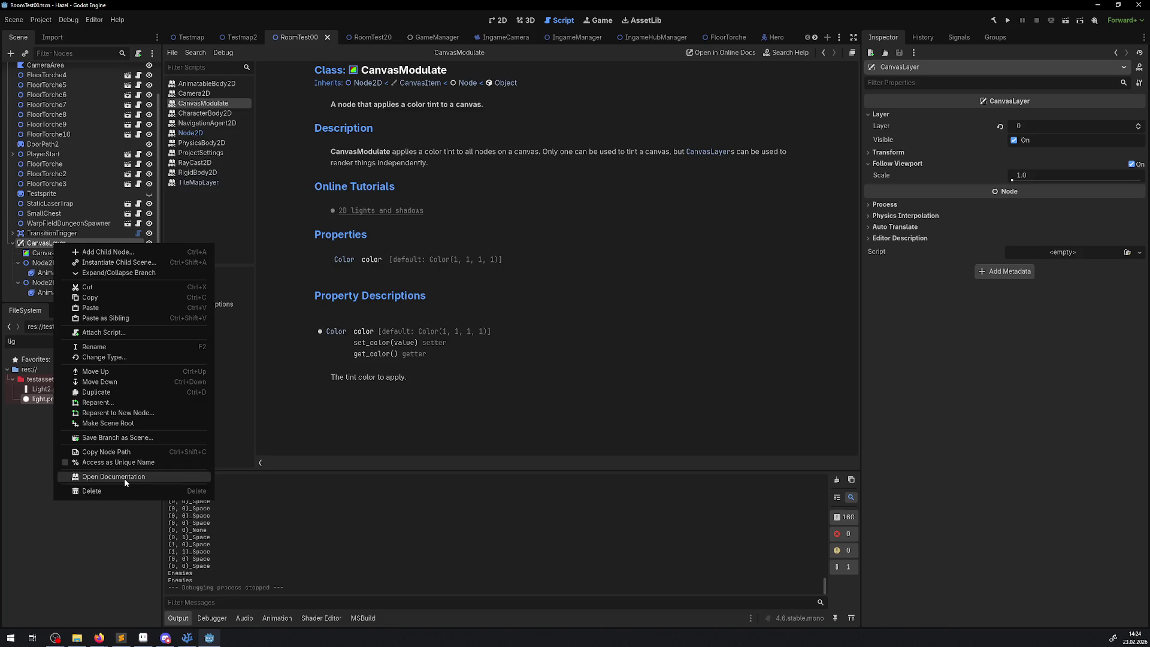
- Read the CanvasLayer class reference, then switch to the Testmap scene
click(124, 478)
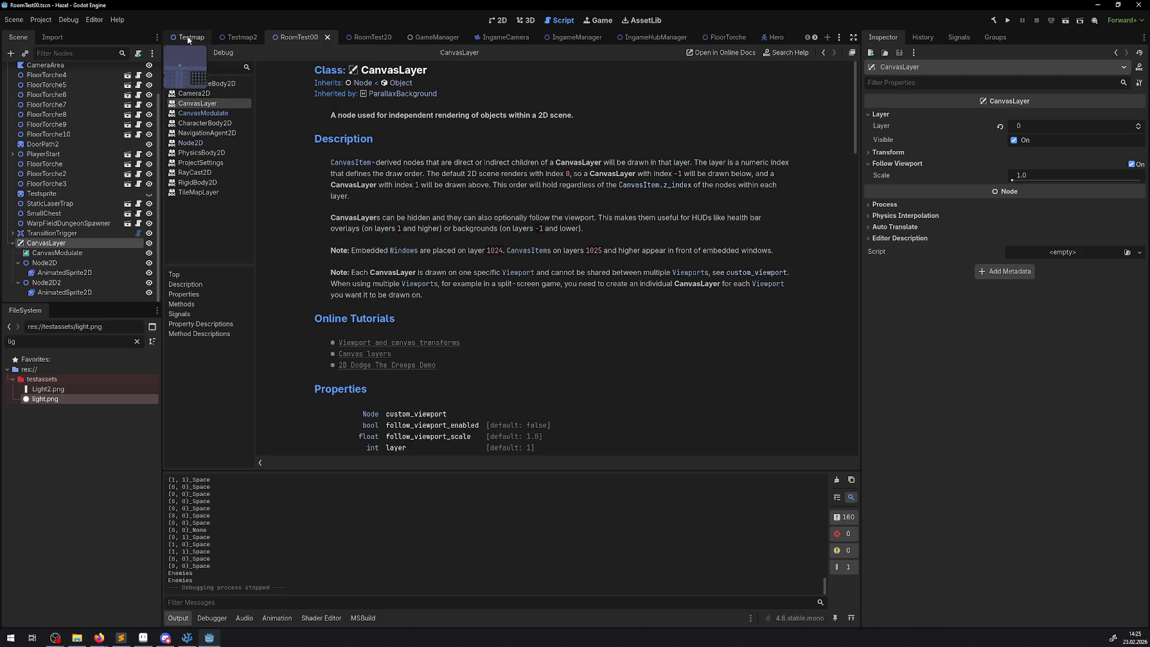
click(188, 40)
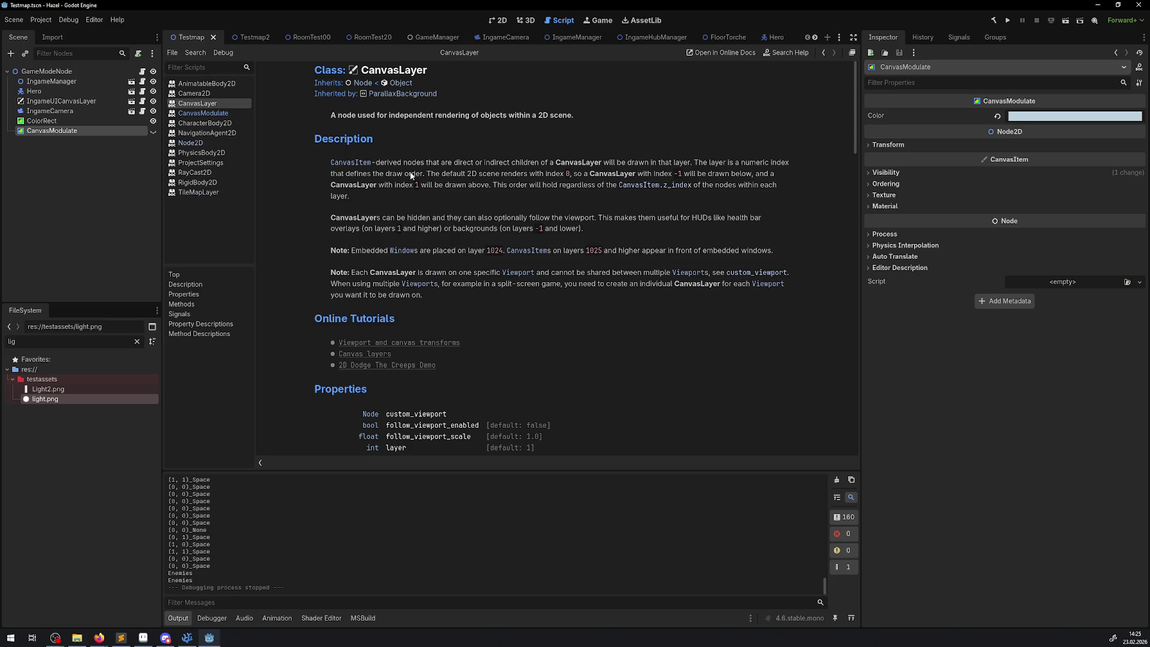
- Run Testmap, walk the hero into the cyan room, defeat enemies, return west, and stop
click(502, 19)
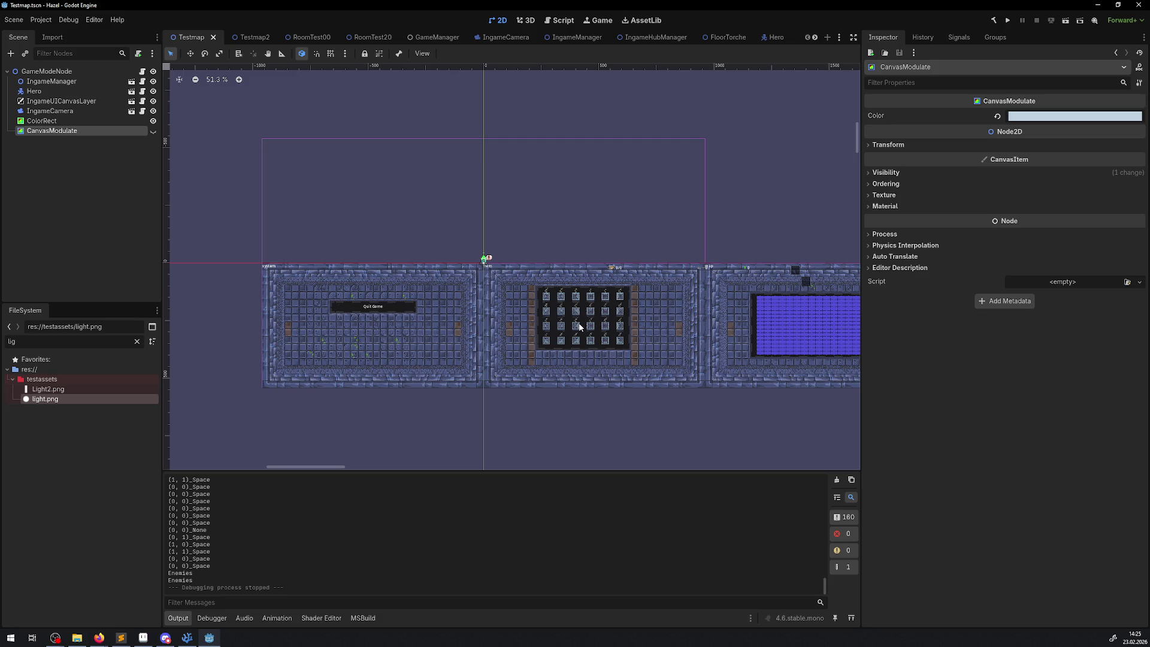
click(1009, 21)
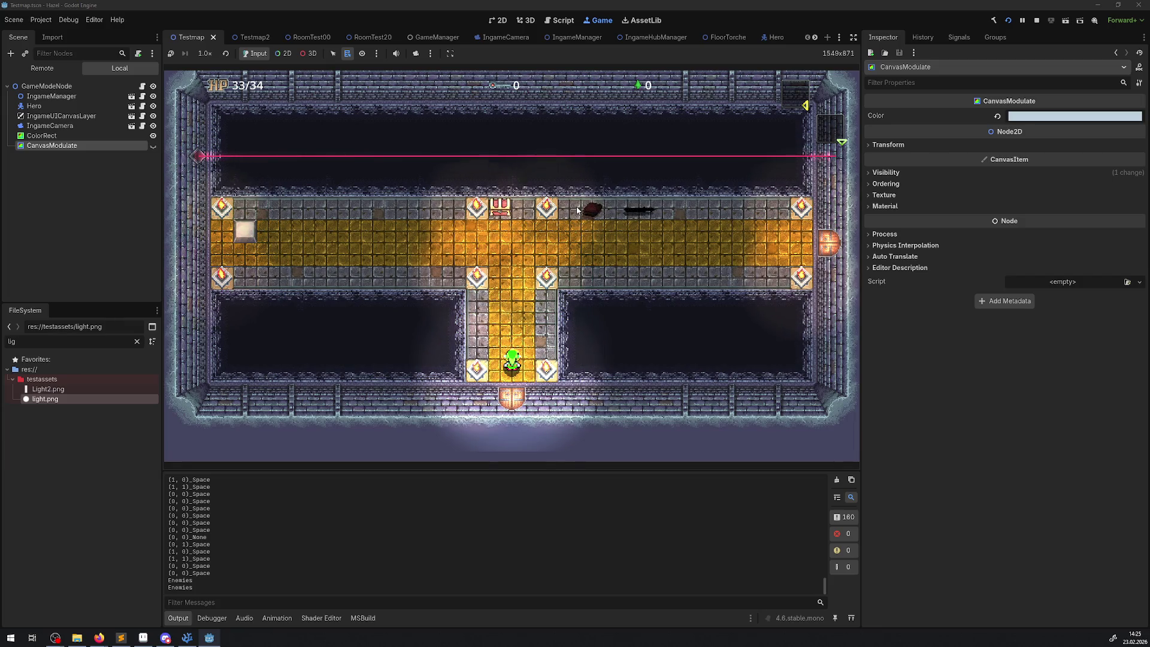
key(Up)
key(Up)
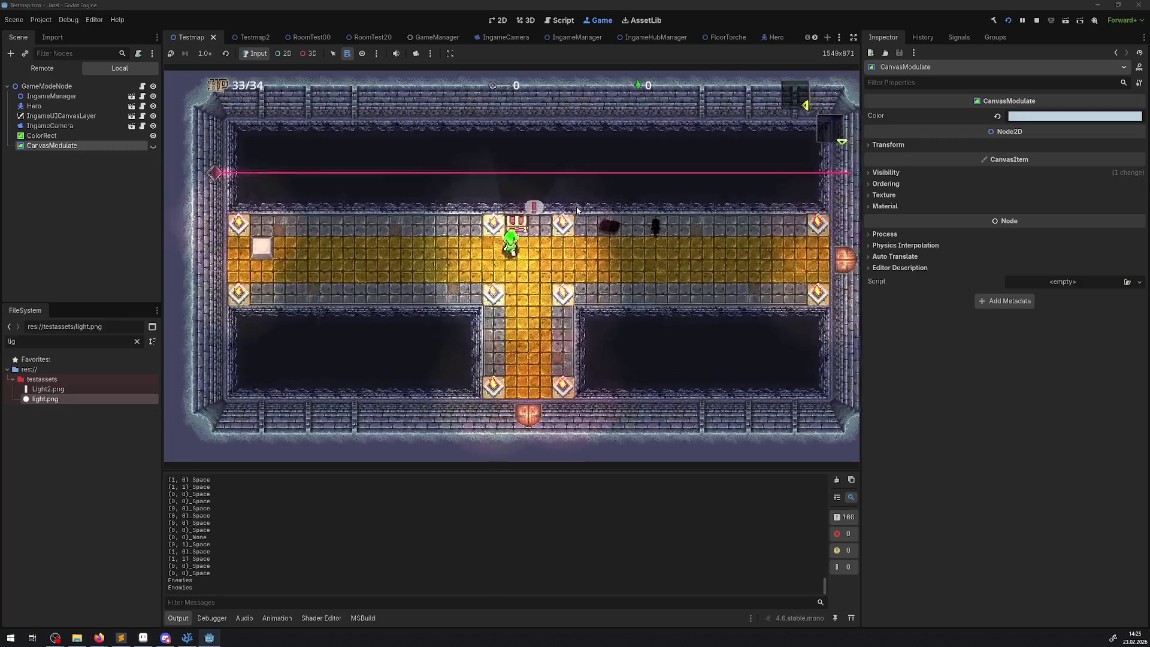
key(Right)
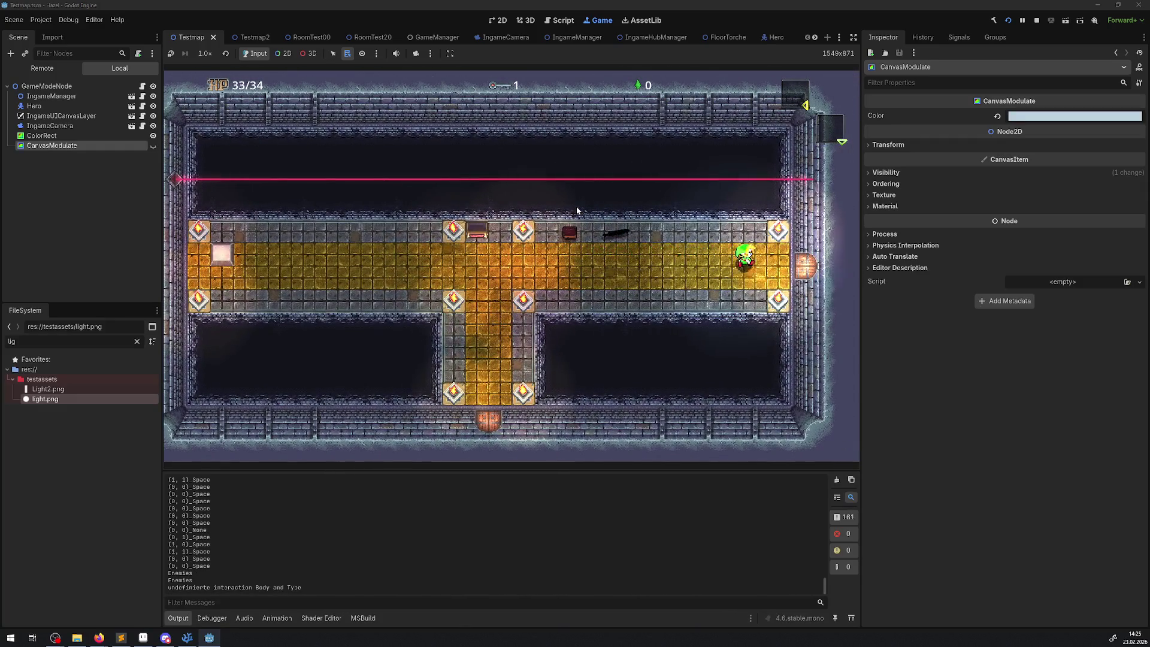
key(Right)
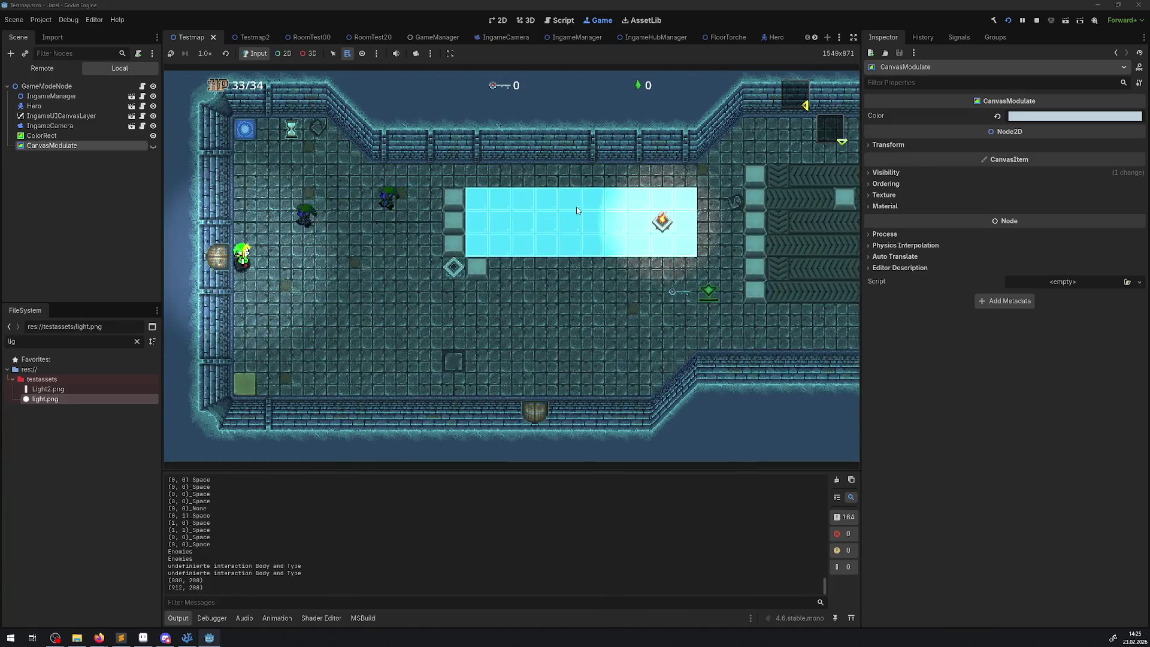
key(Right)
key(space)
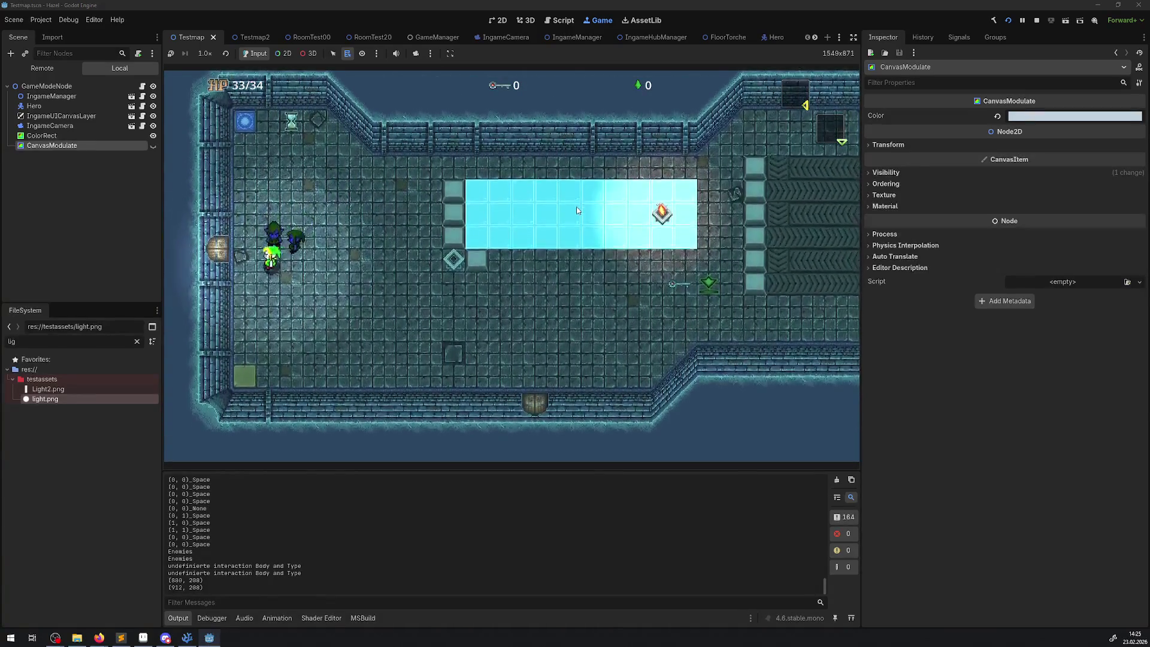
key(Left)
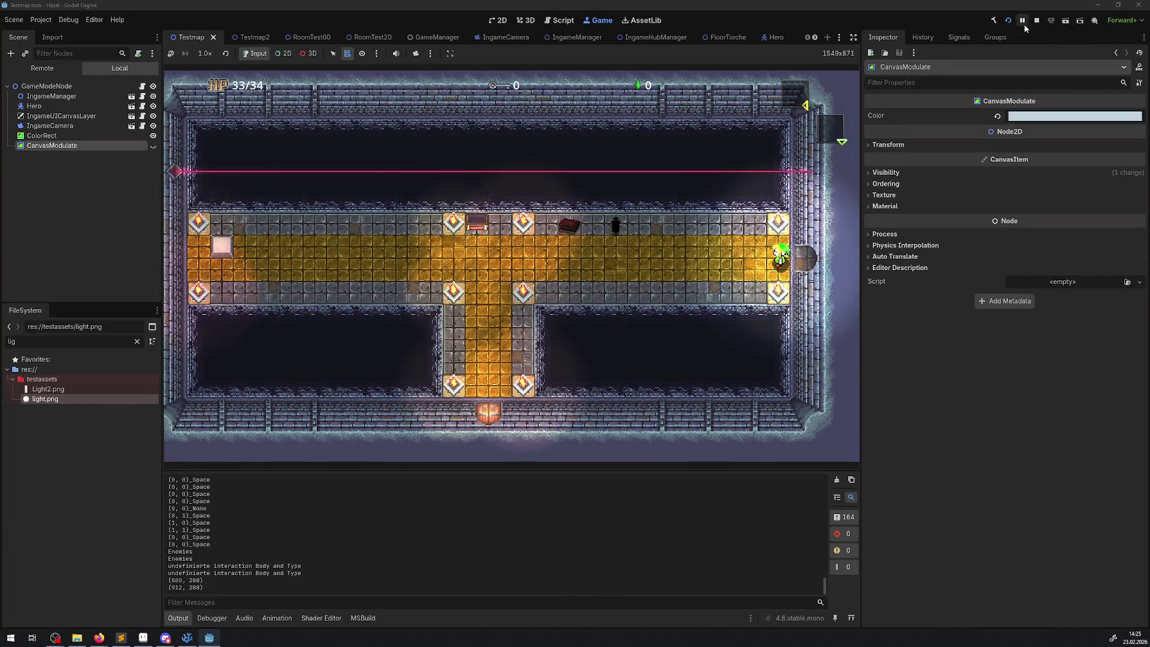
click(1034, 20)
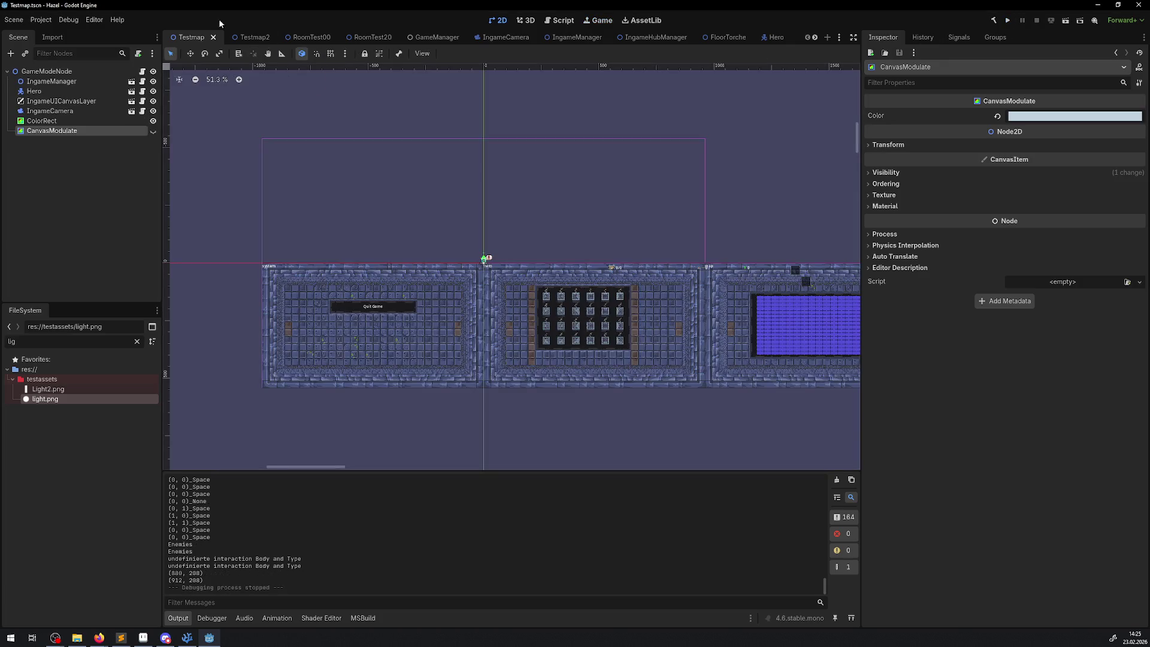
- Look through the Testmap2, RoomTest00, RoomTest20 and GameManager scene tabs
click(250, 39)
click(300, 38)
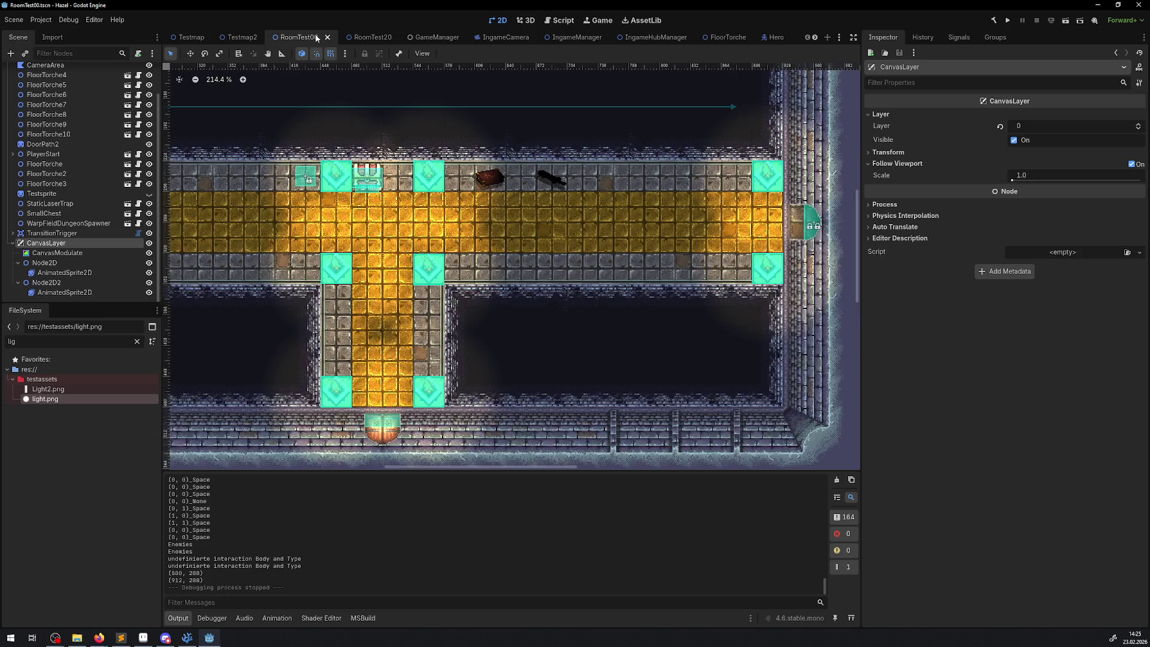
click(368, 36)
click(423, 37)
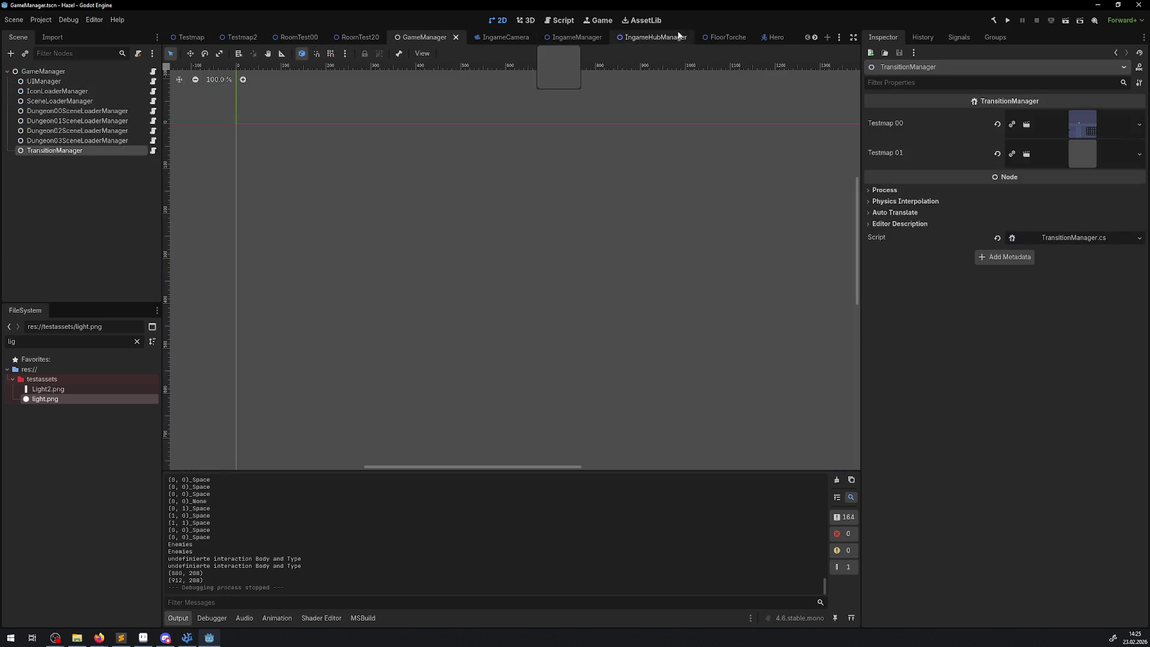
click(296, 37)
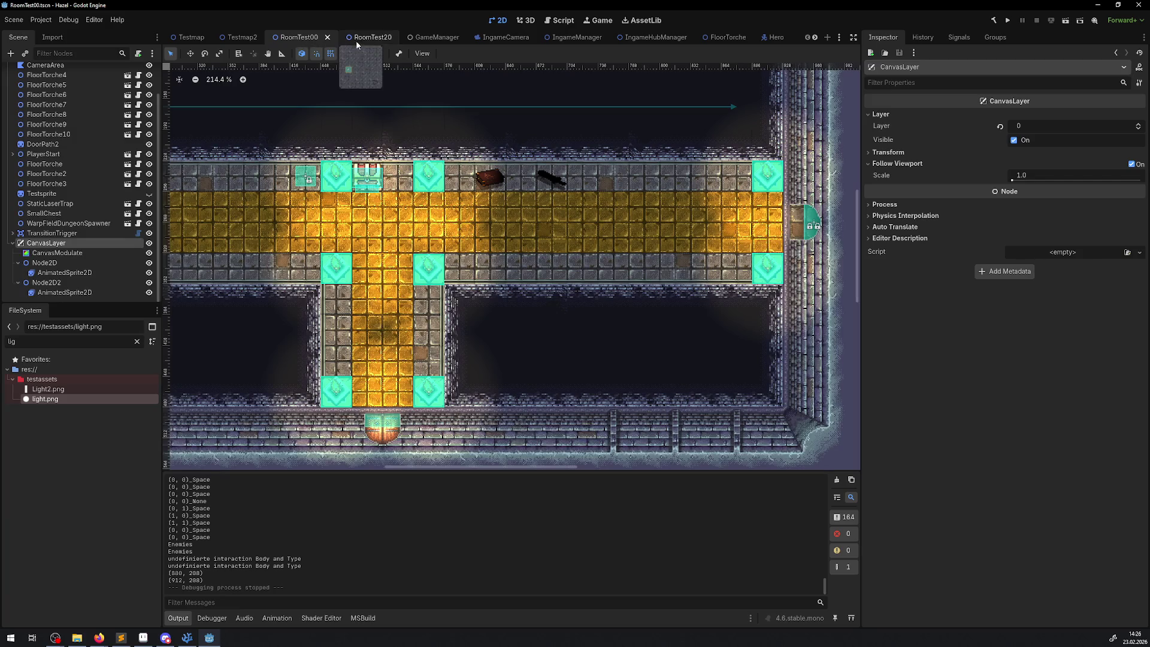
click(375, 39)
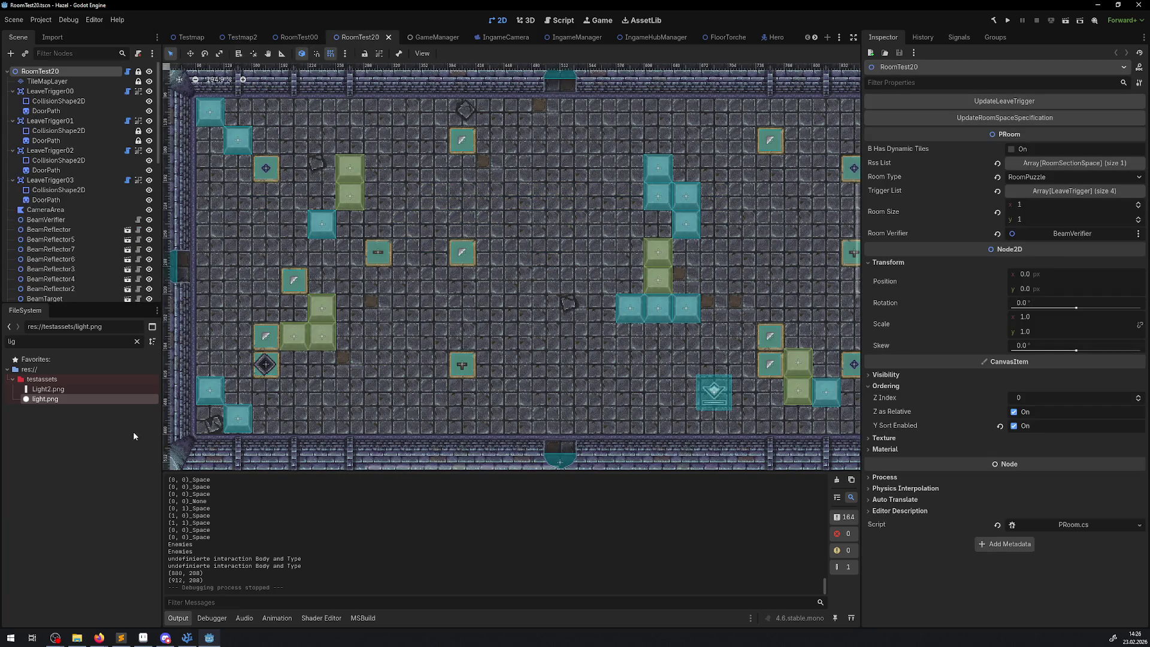
- Clear the FileSystem filter and open RoomTest02.tscn from the TestRooms folder
key(BackSpace)
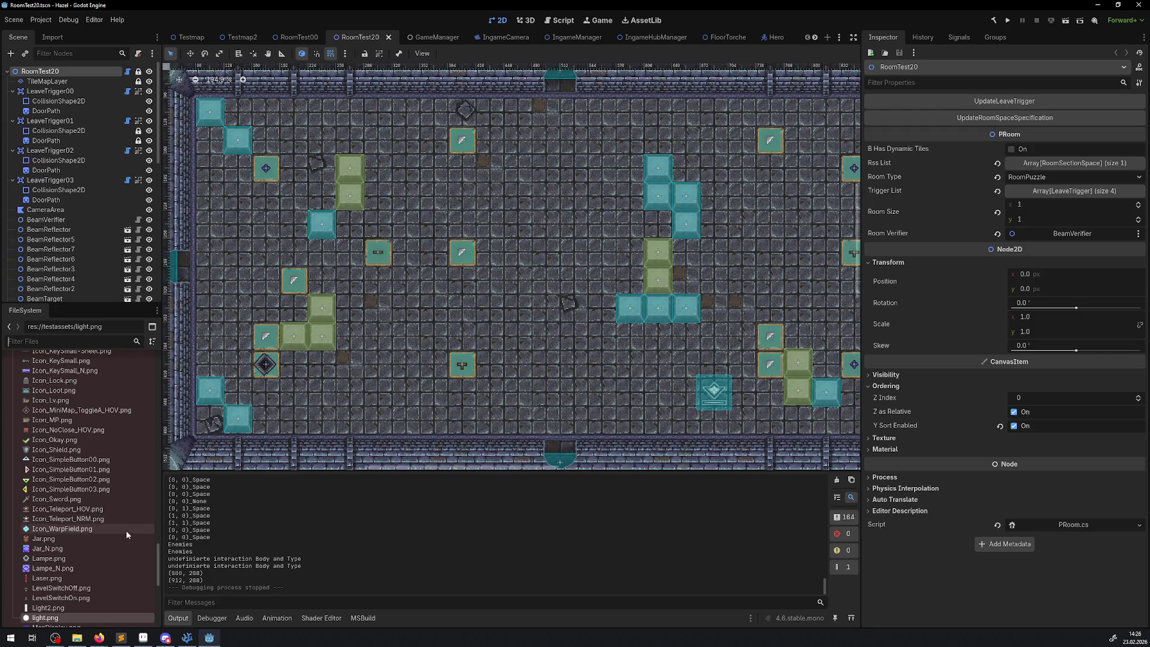
scroll(68, 525, up, 5)
scroll(68, 524, up, 10)
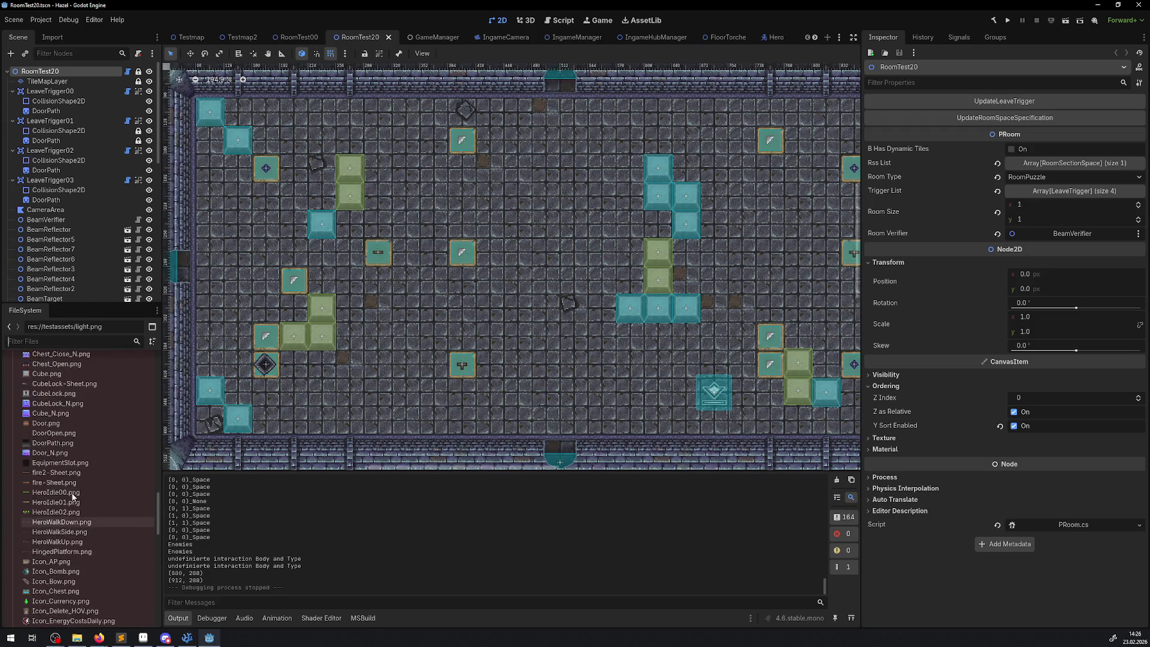
scroll(78, 478, up, 8)
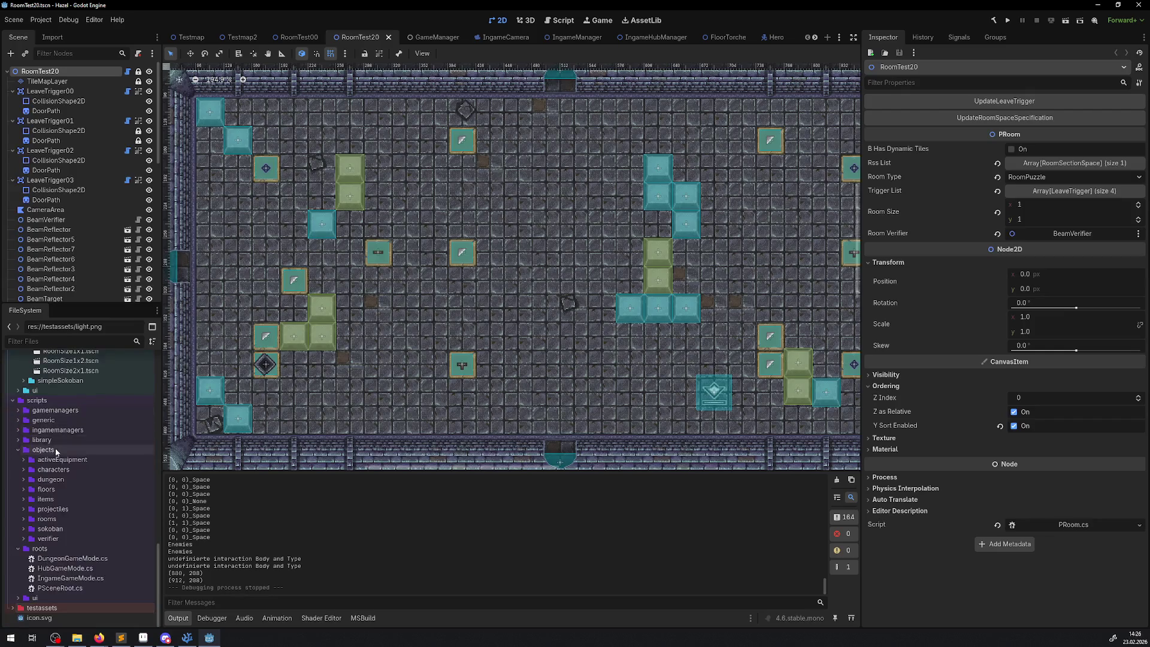
scroll(79, 477, up, 4)
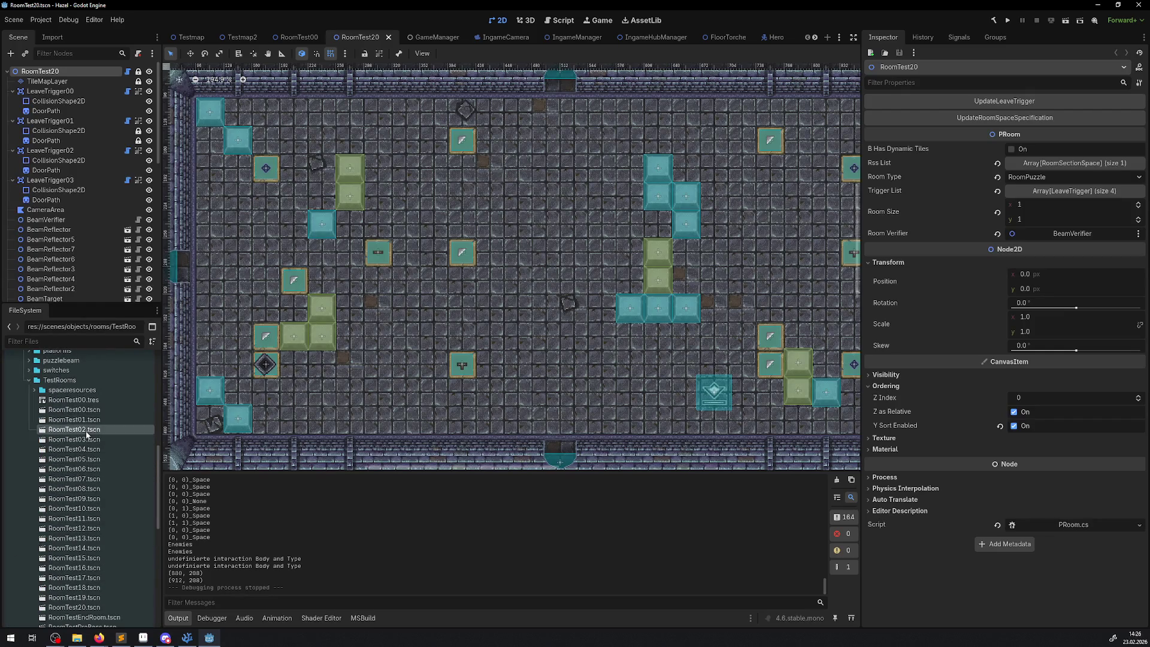
double_click(85, 430)
scroll(73, 267, down, 3)
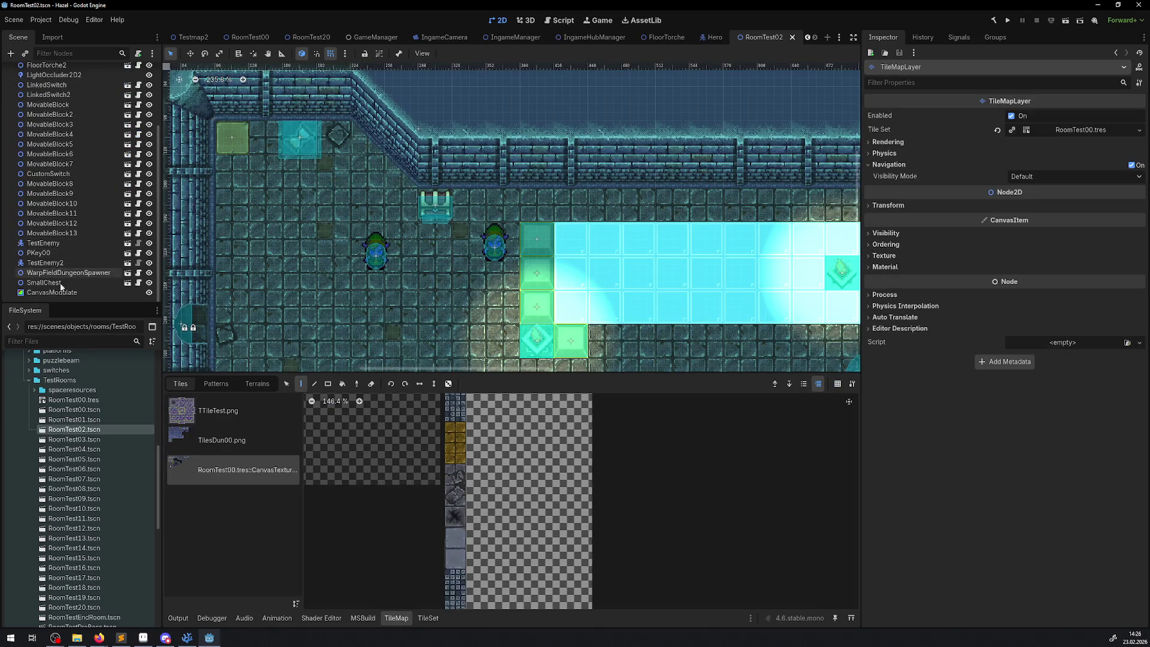
- Set RoomTest02's CanvasModulate colour to black (000000), then save and run the project
click(52, 293)
click(1090, 117)
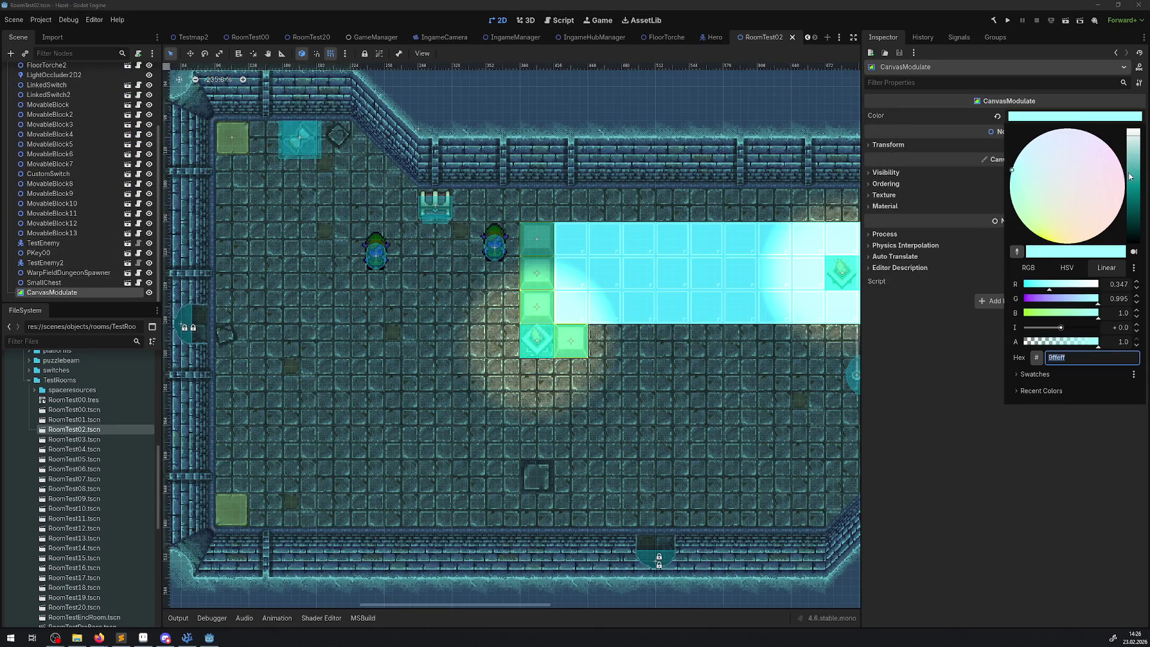
drag(1131, 176, 1137, 282)
click(1056, 25)
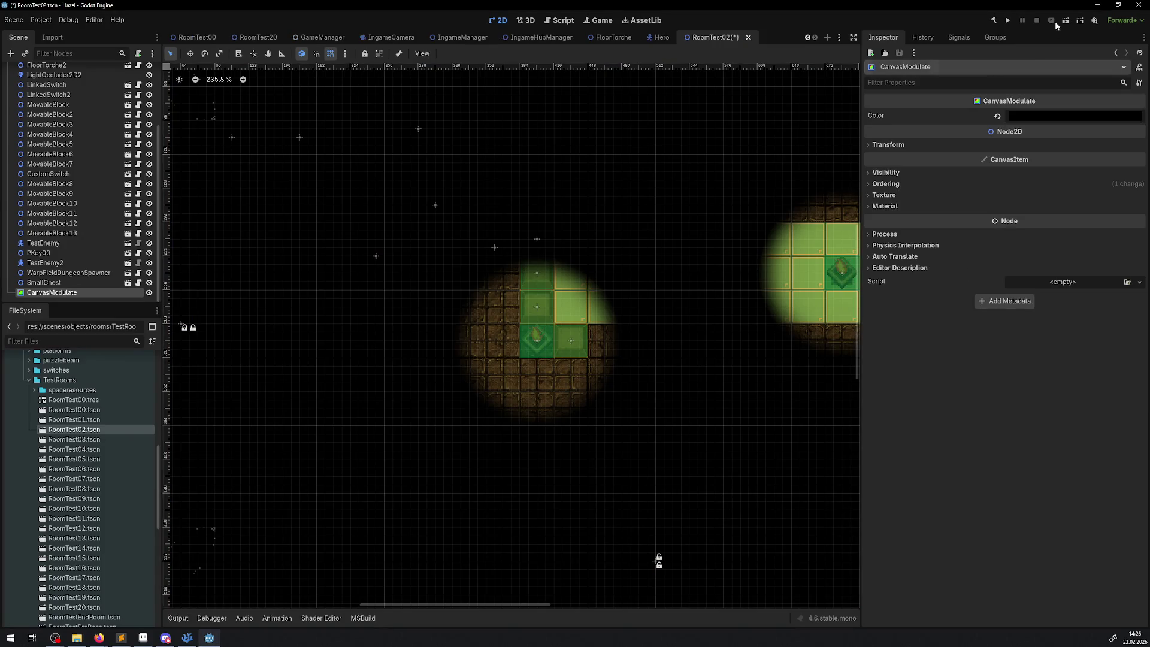
click(1008, 21)
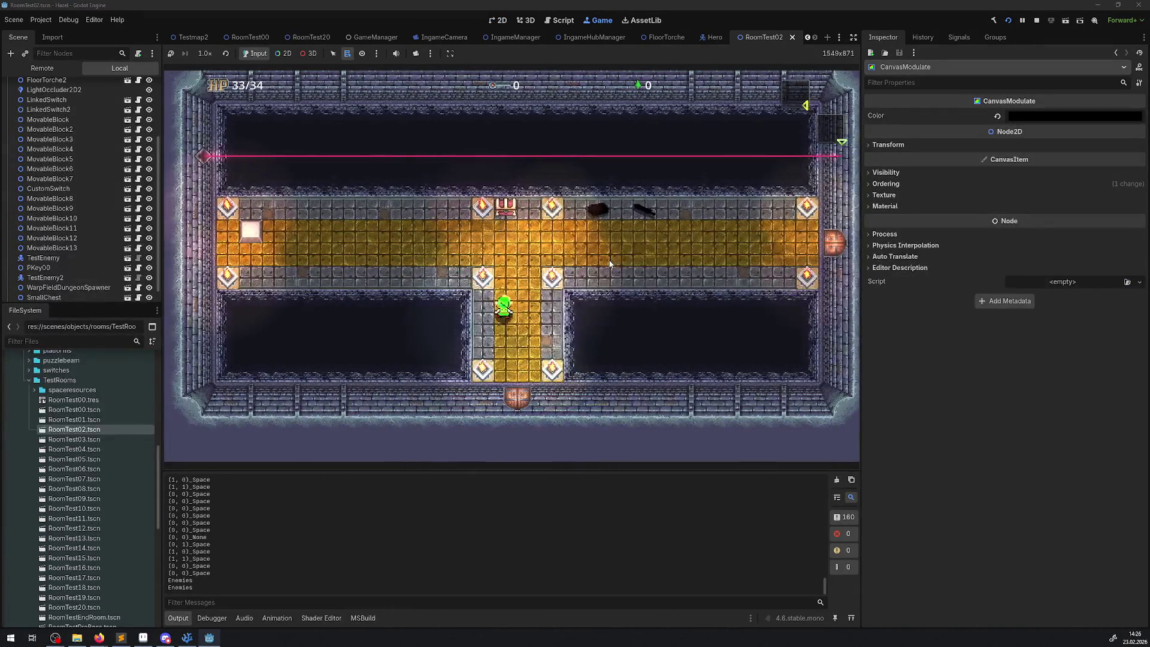
- Walk the player east into the dark room, then back to the lit T-shaped corridor room
key(Up)
key(Right)
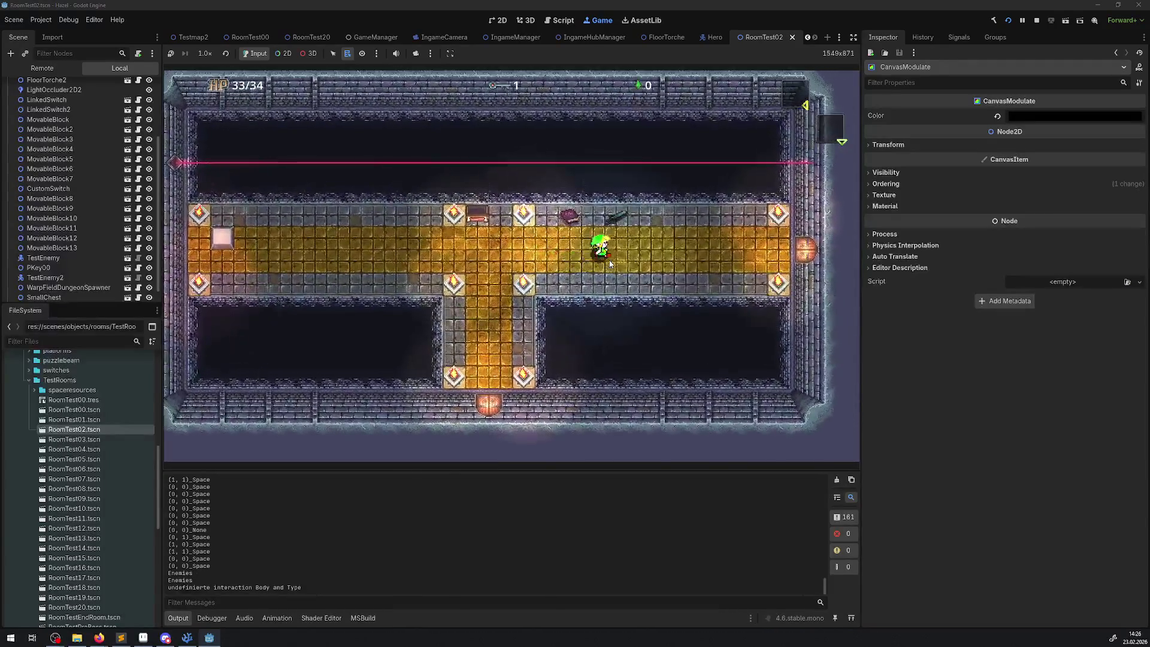
key(Right)
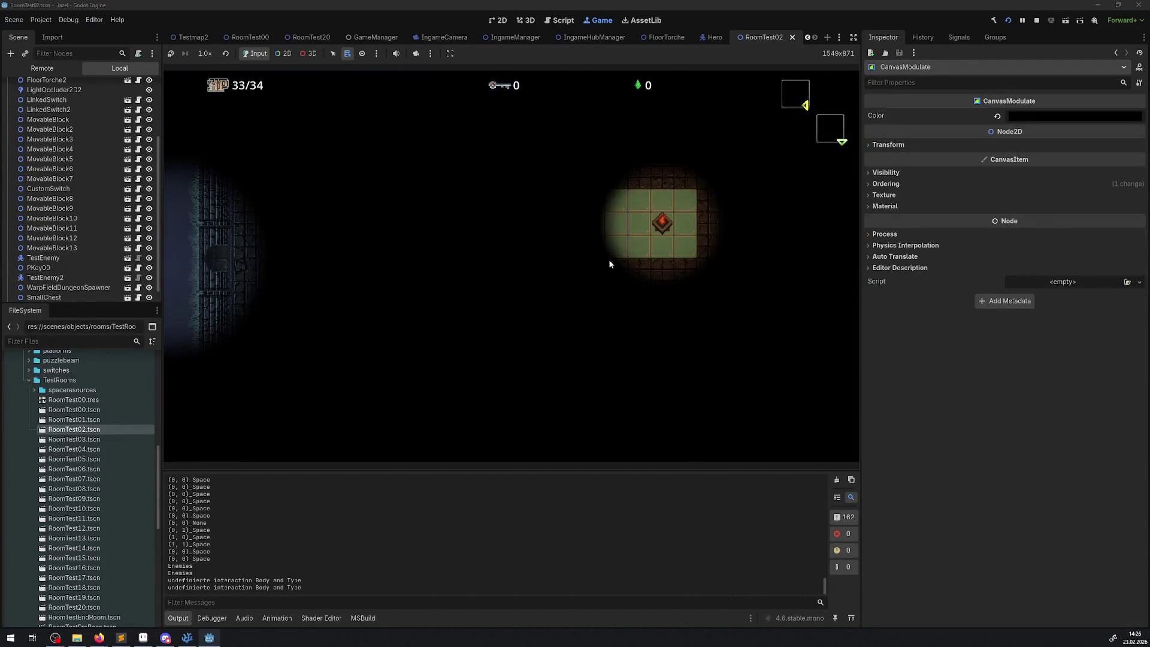
key(Right)
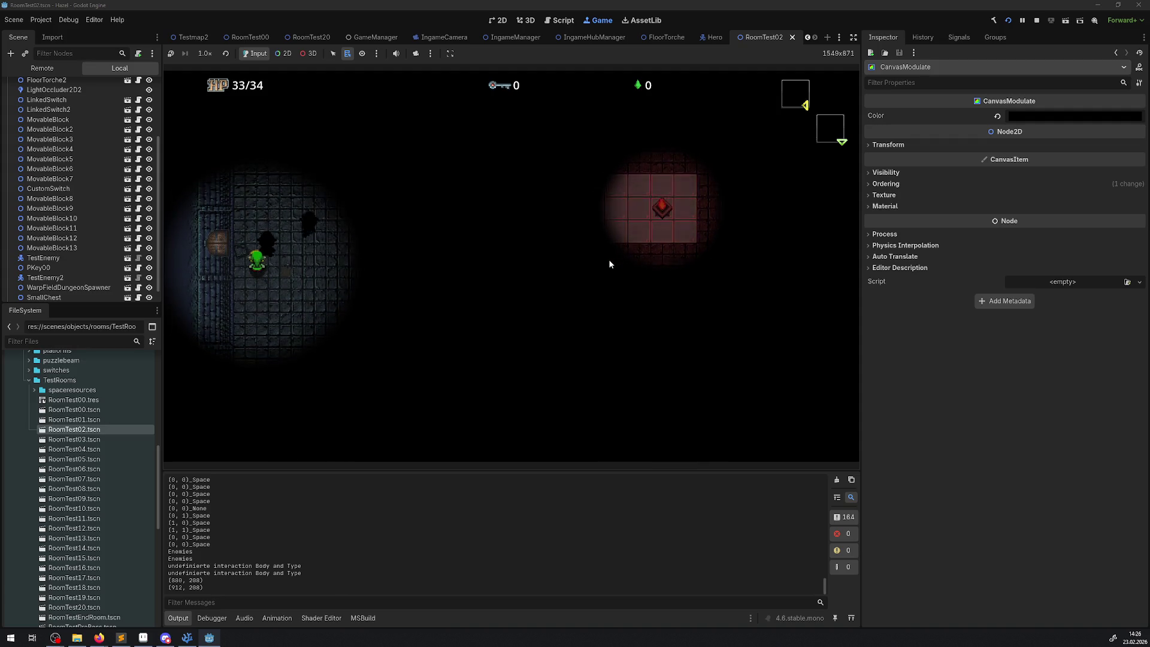
key(Right)
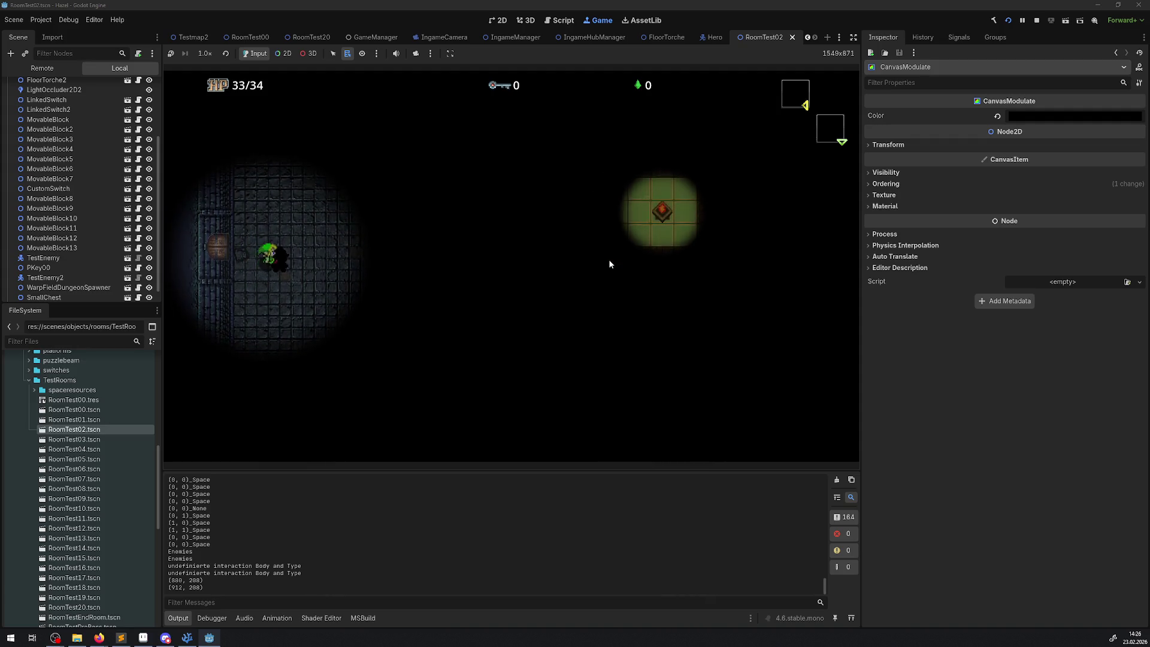
key(Left)
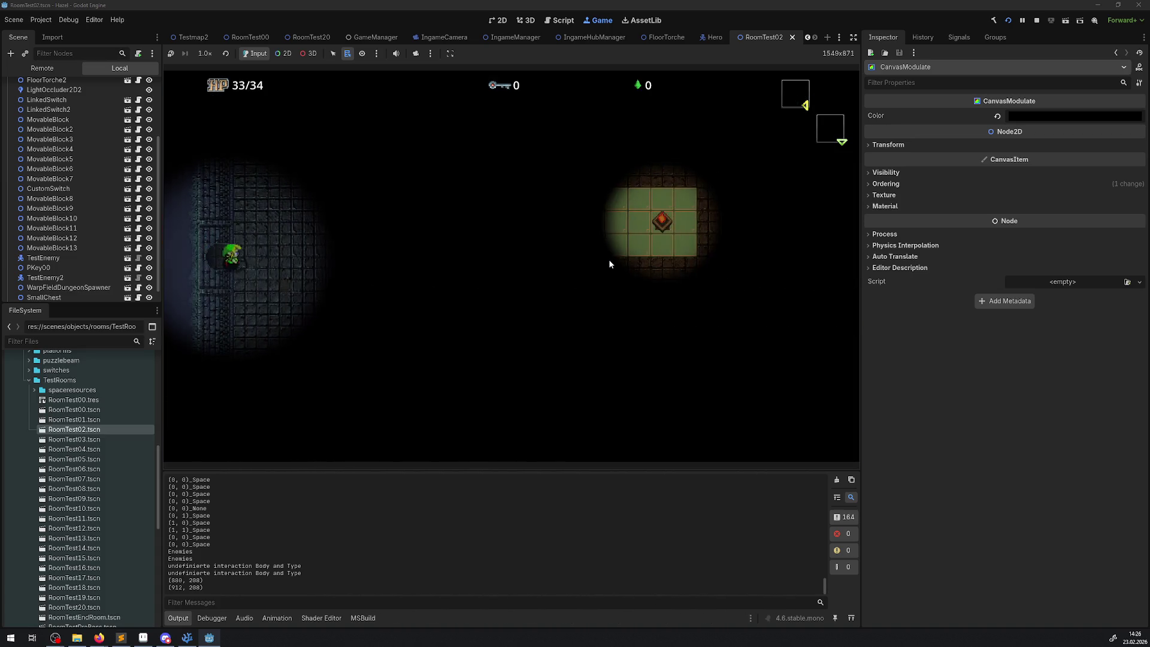
key(Right)
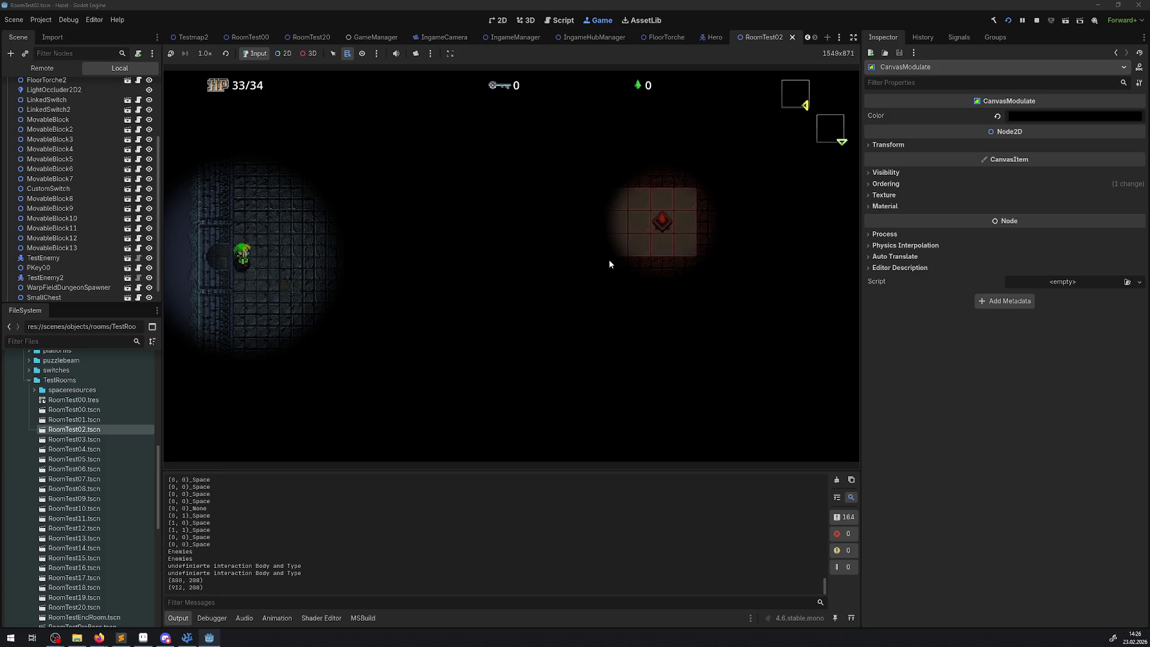
key(Right)
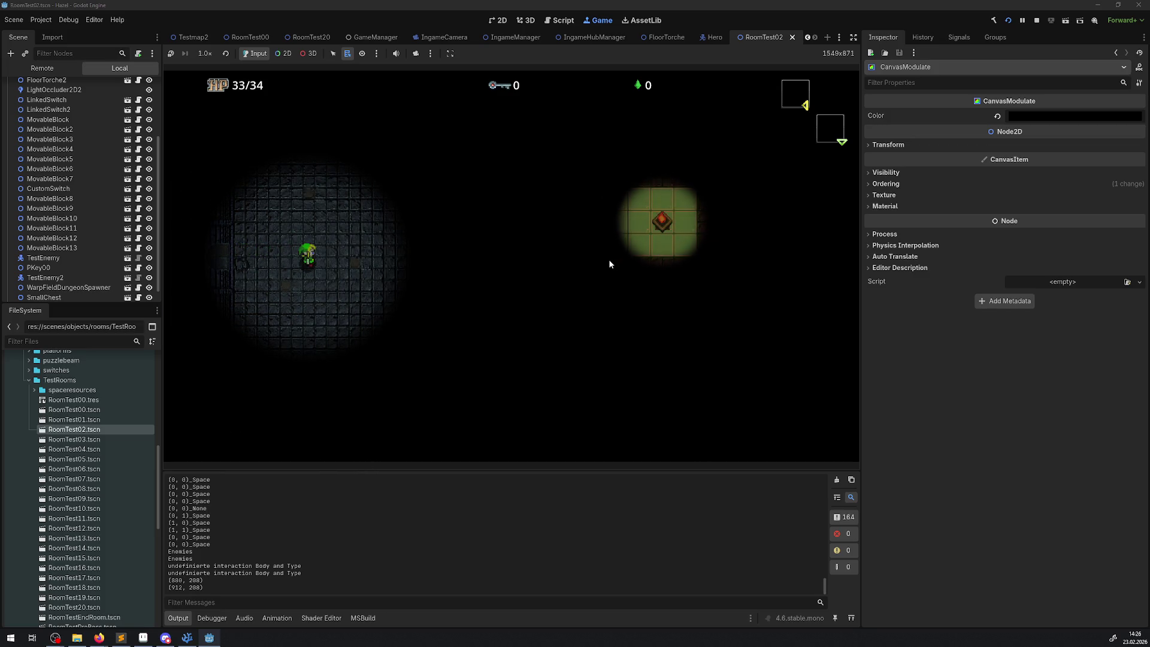
key(Left)
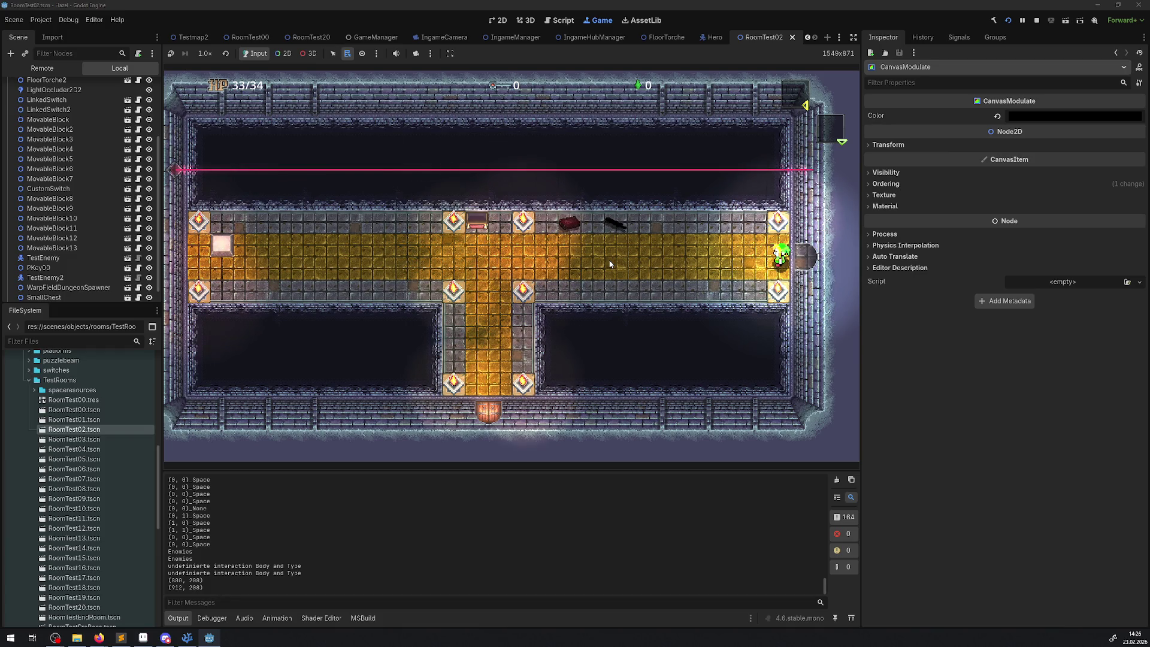
- Re-enter the dark room, walk around it and onto the blue floor, then step left
key(Right)
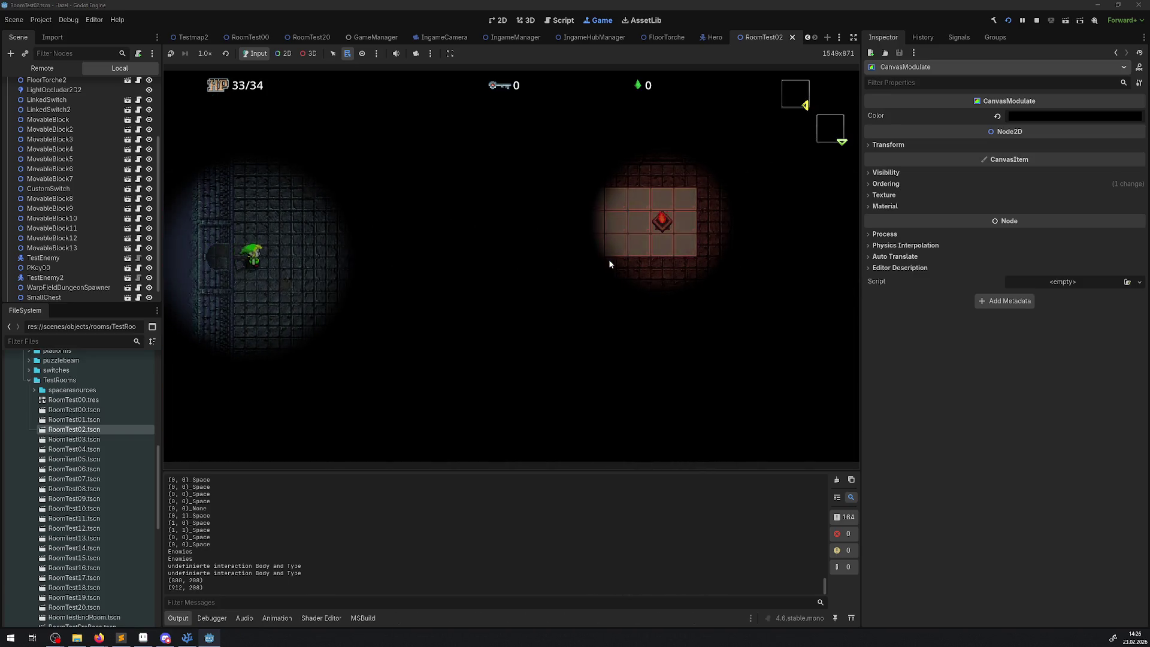
key(Right)
key(Right)
key(Left)
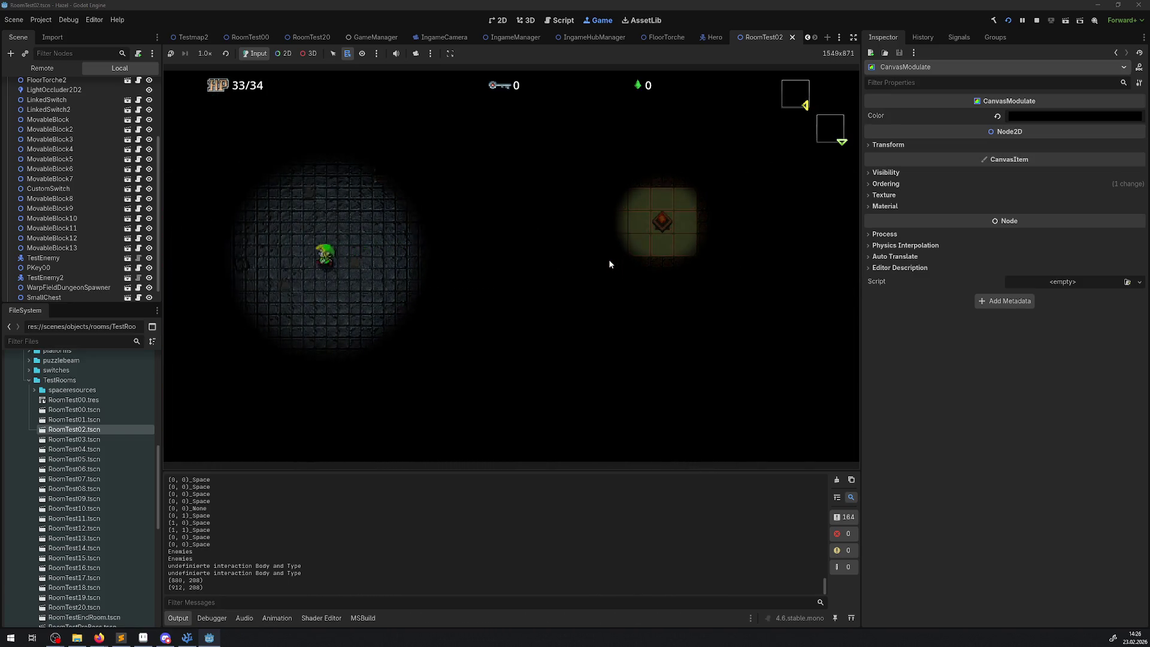
key(Right)
key(Down)
key(Right)
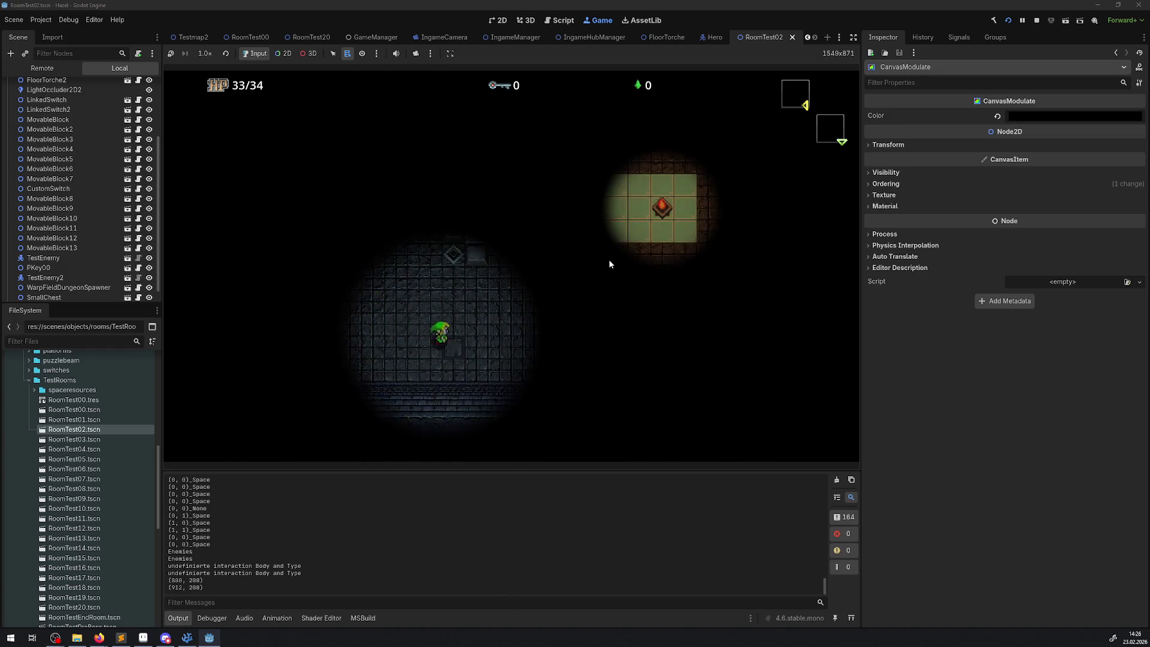
key(Up)
key(Left)
key(Right)
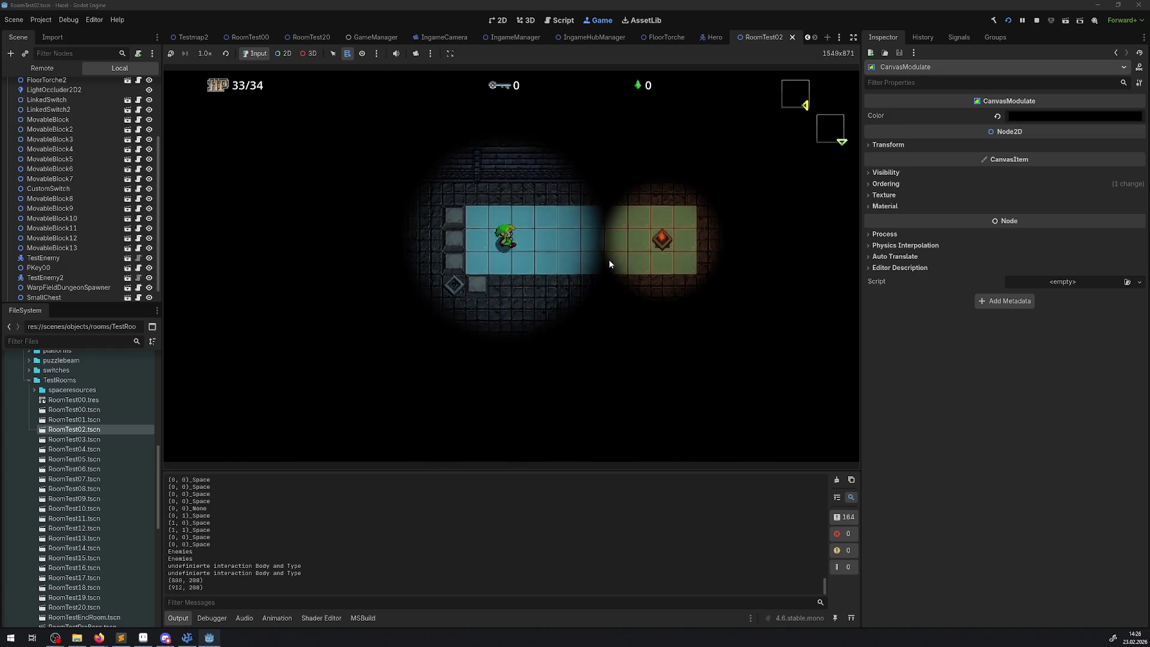
key(Down)
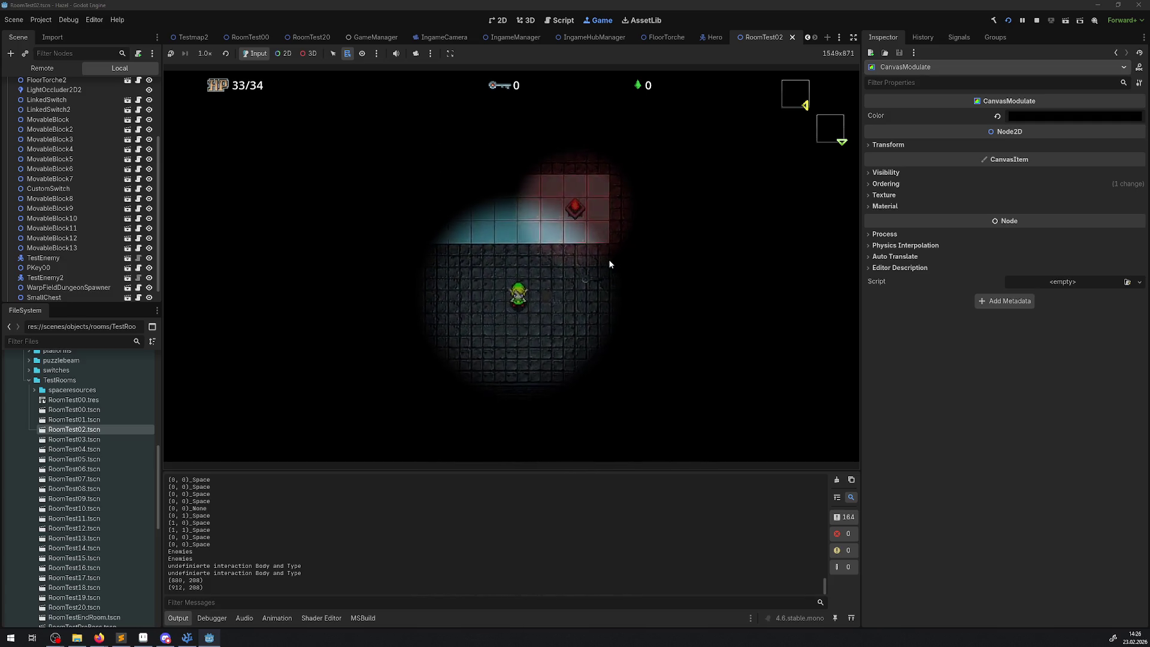
key(Up)
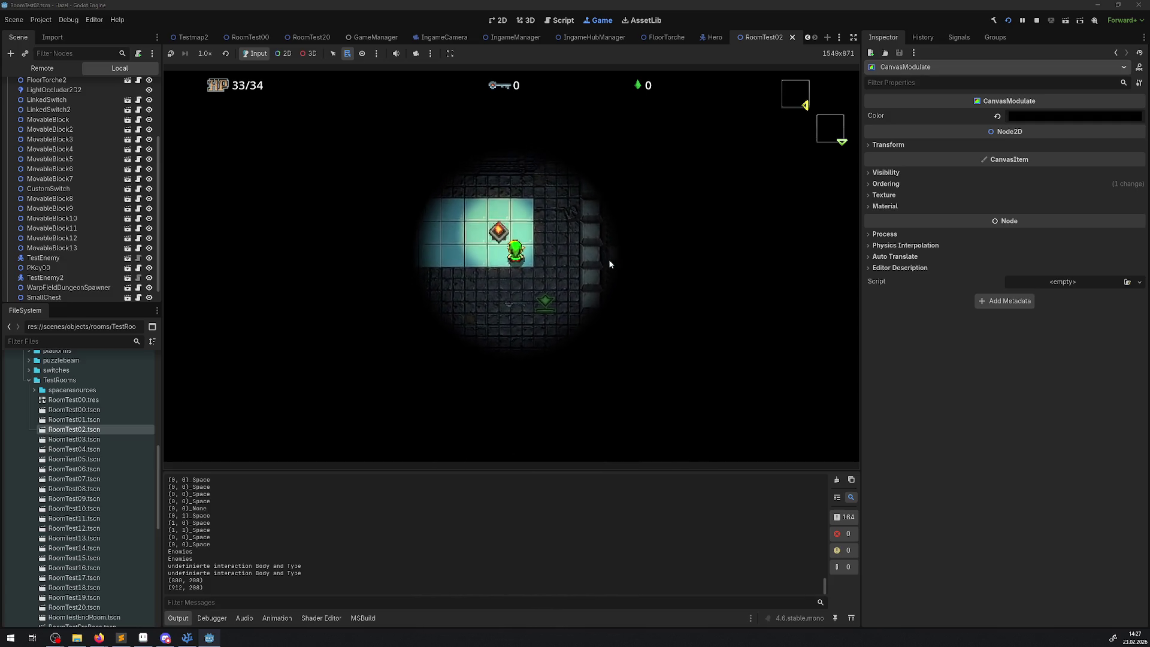
key(Up)
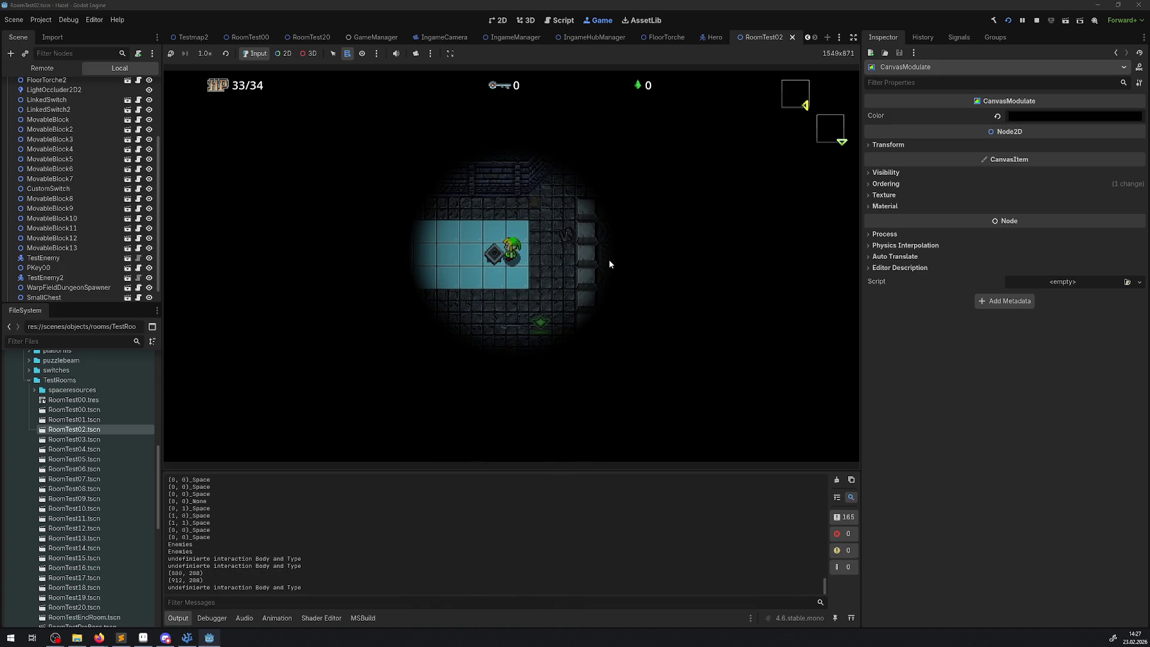
key(Down)
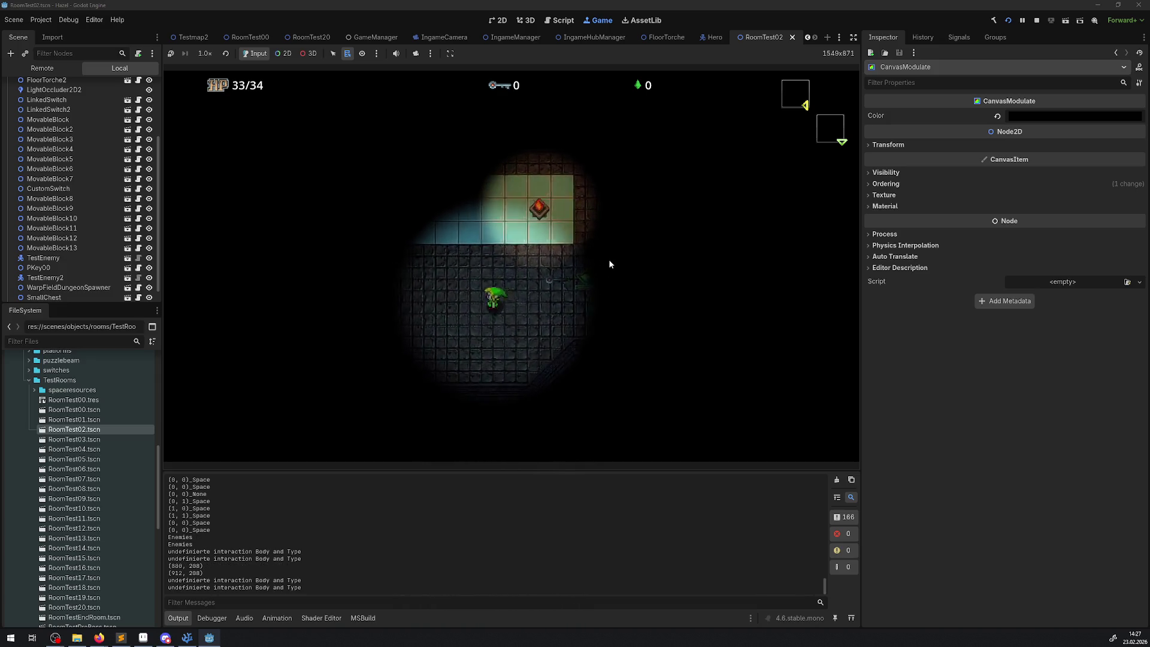
key(Left)
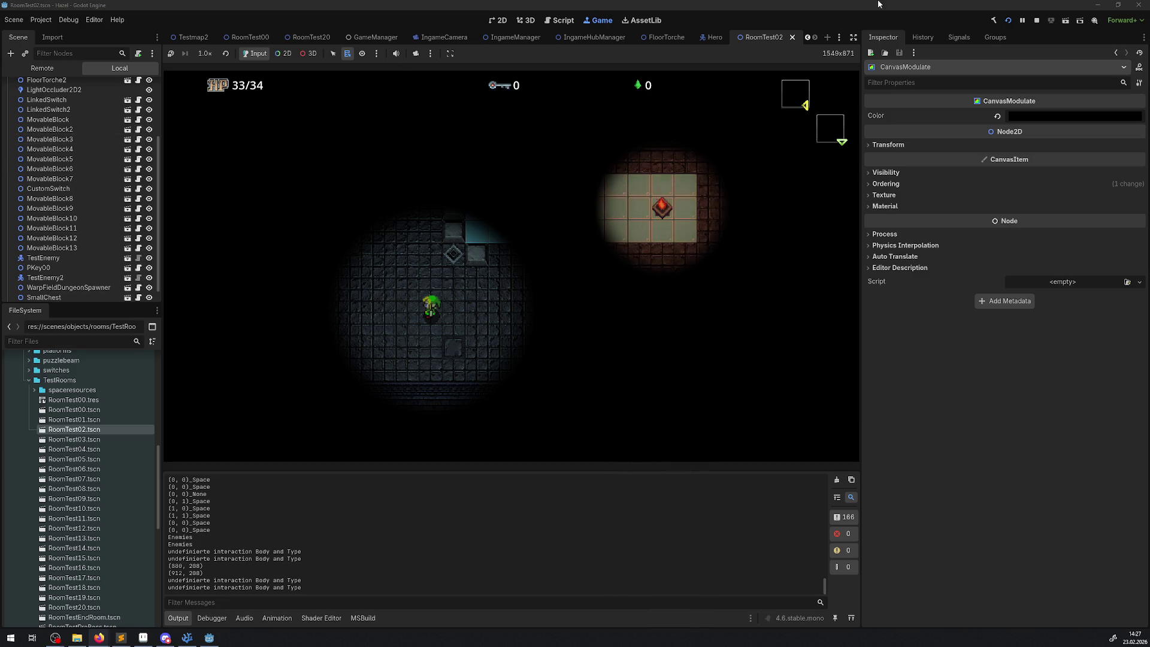
- Stop the game, switch to RoomTest00, and select its root node
click(1033, 20)
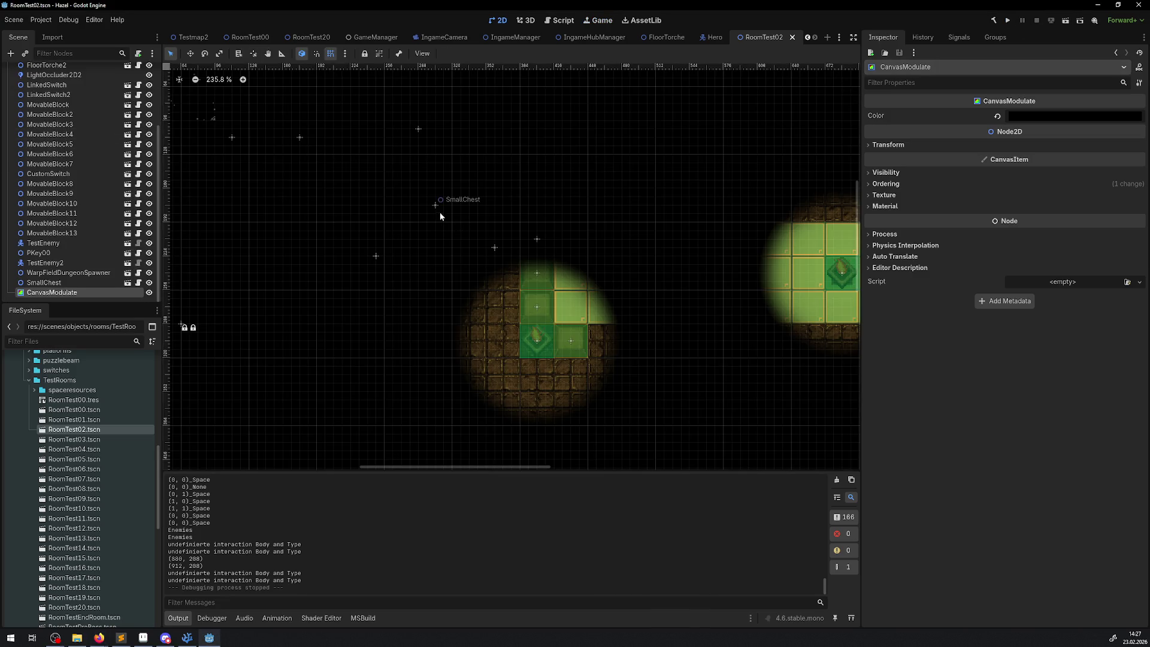
click(250, 37)
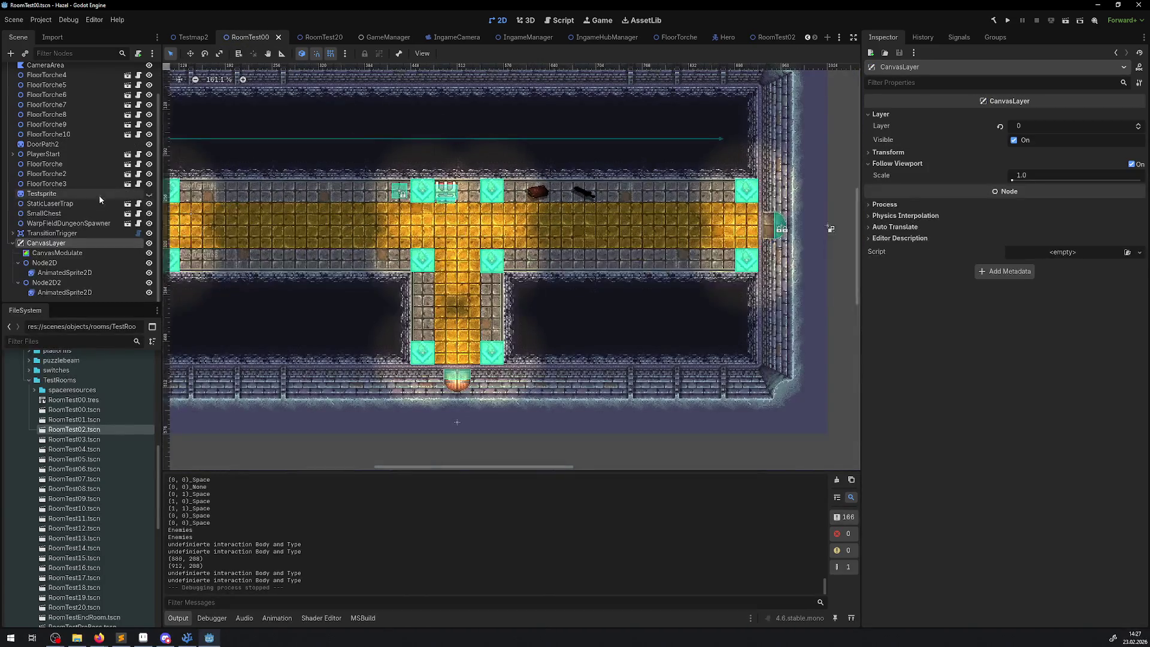
scroll(100, 199, up, 2)
click(36, 71)
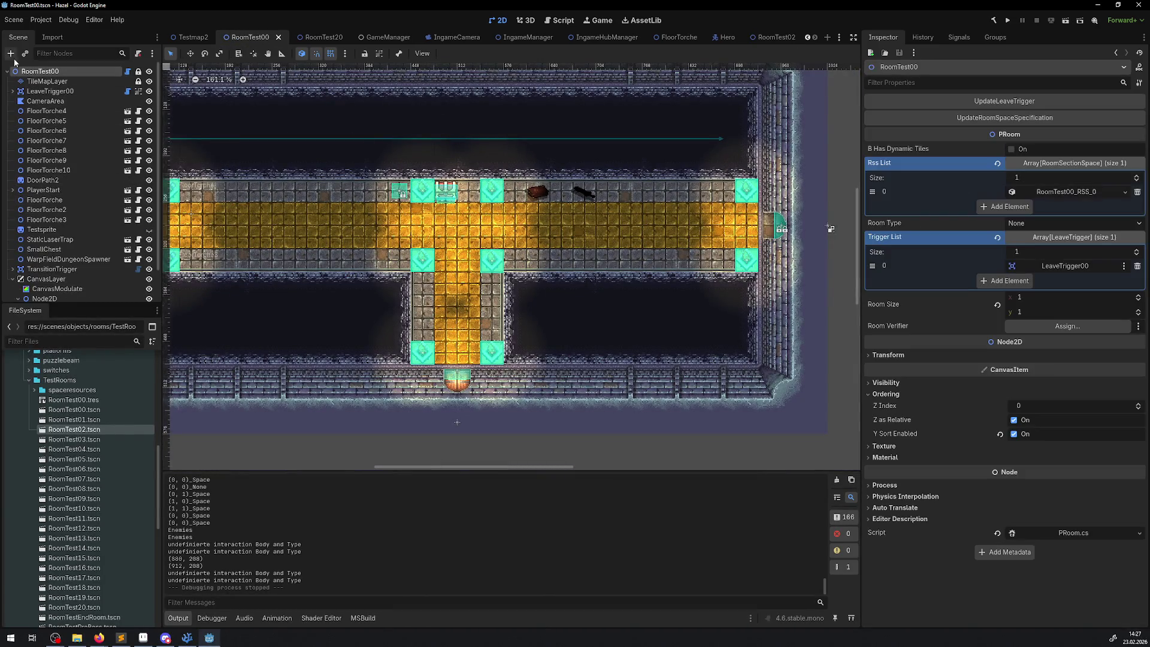
- Add a ColorRect node and stretch it over the whole room
click(12, 56)
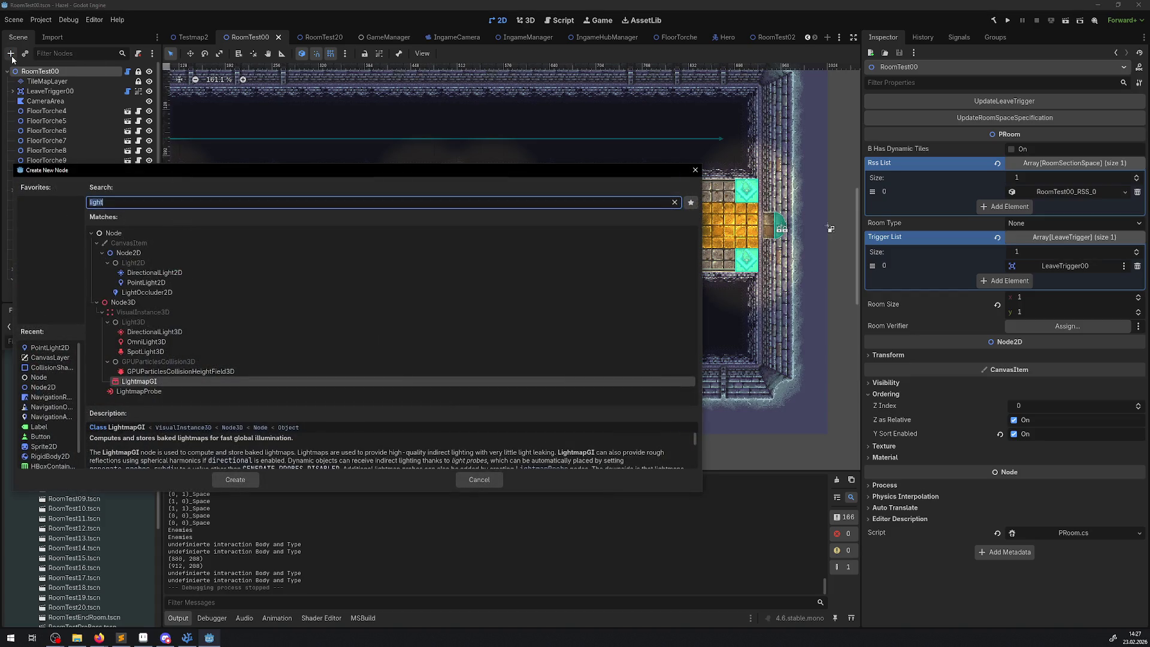
text(colo)
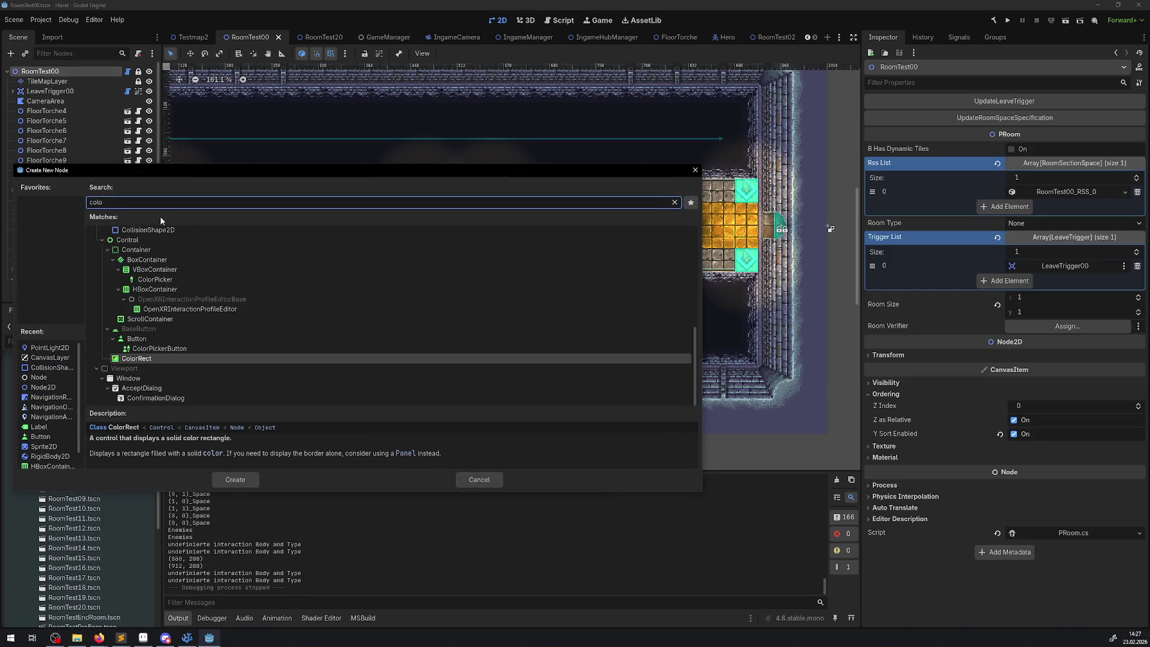
click(234, 479)
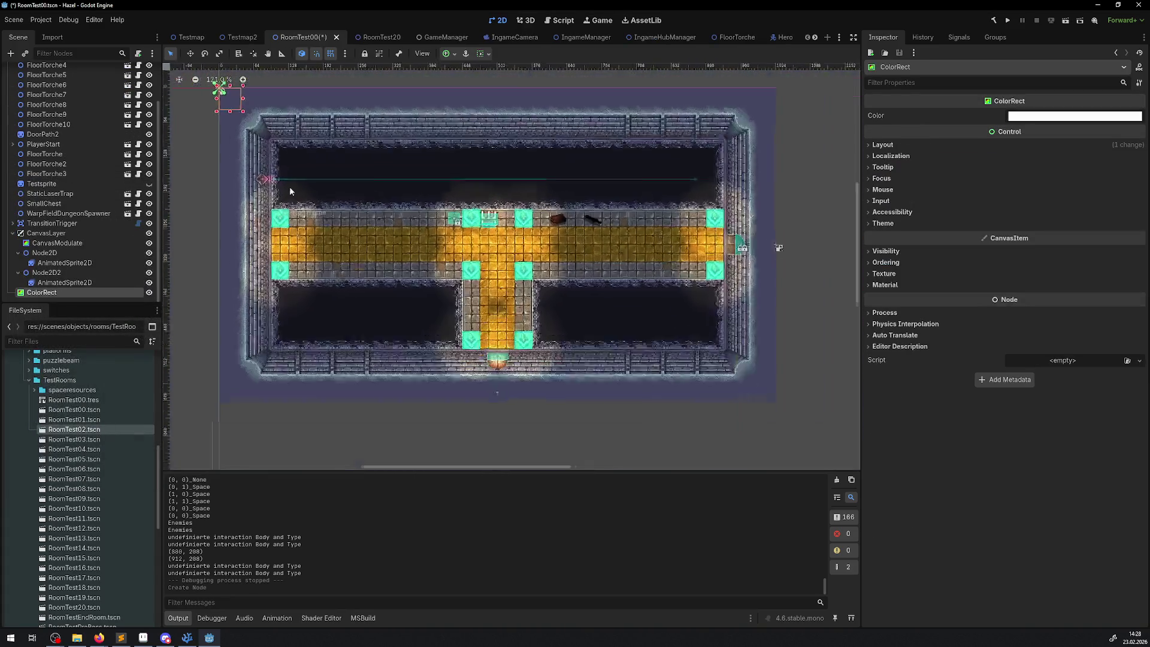
scroll(290, 191, down, 1)
drag(248, 119, 734, 383)
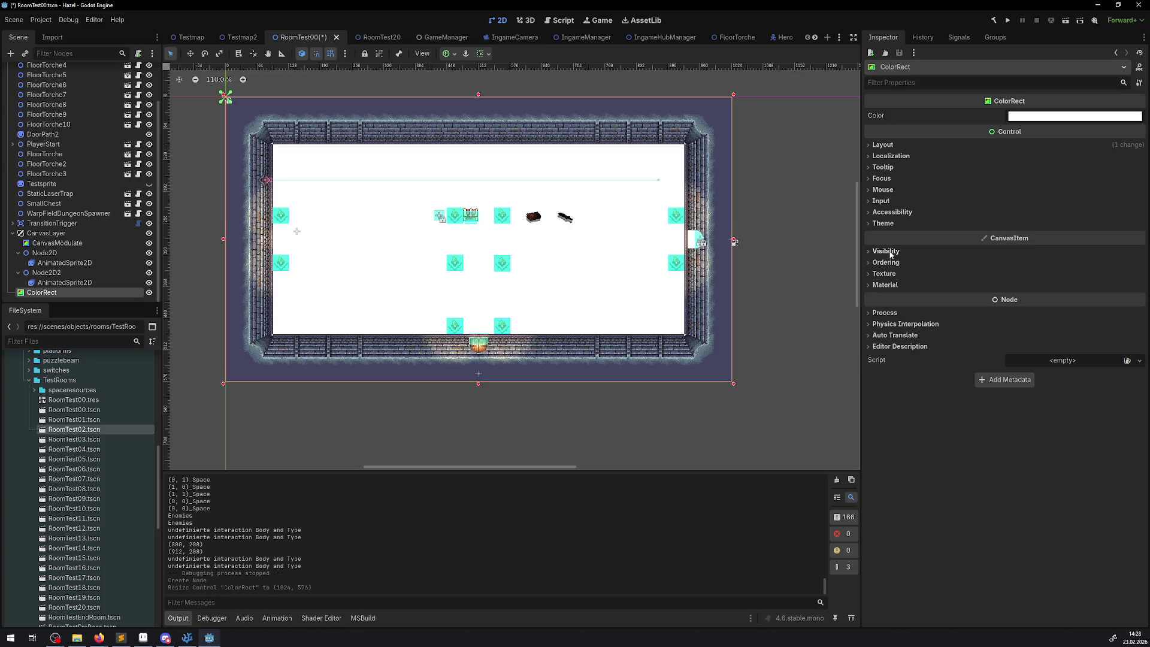
- Set the ColorRect's Ordering Z Index to 1000
click(878, 146)
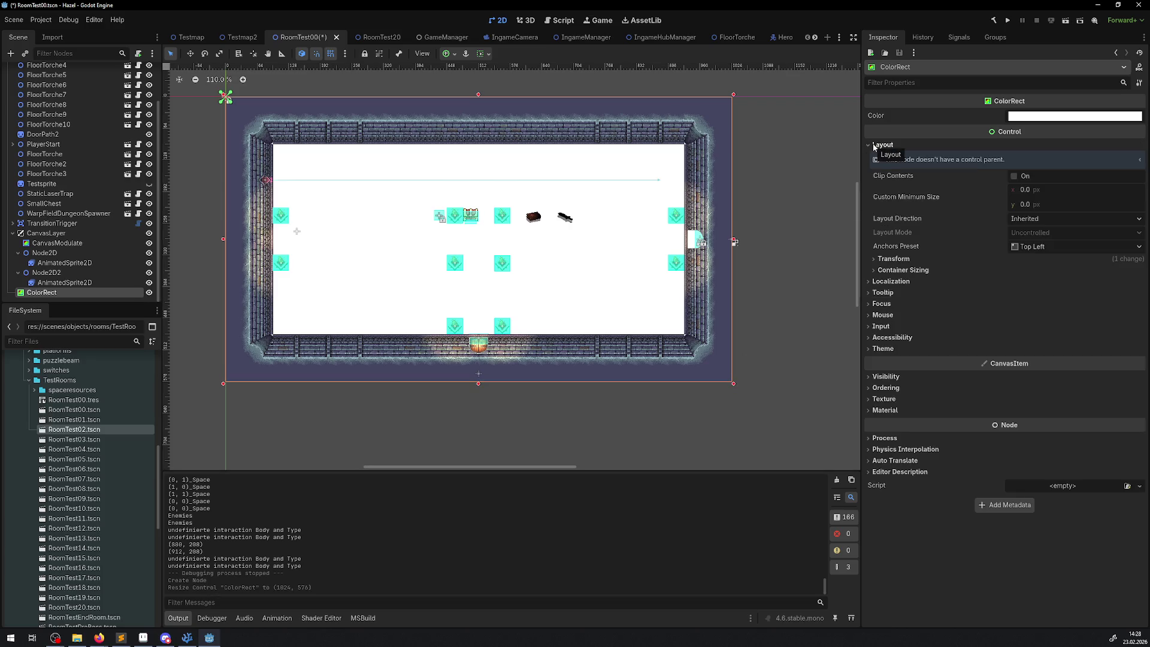
click(873, 145)
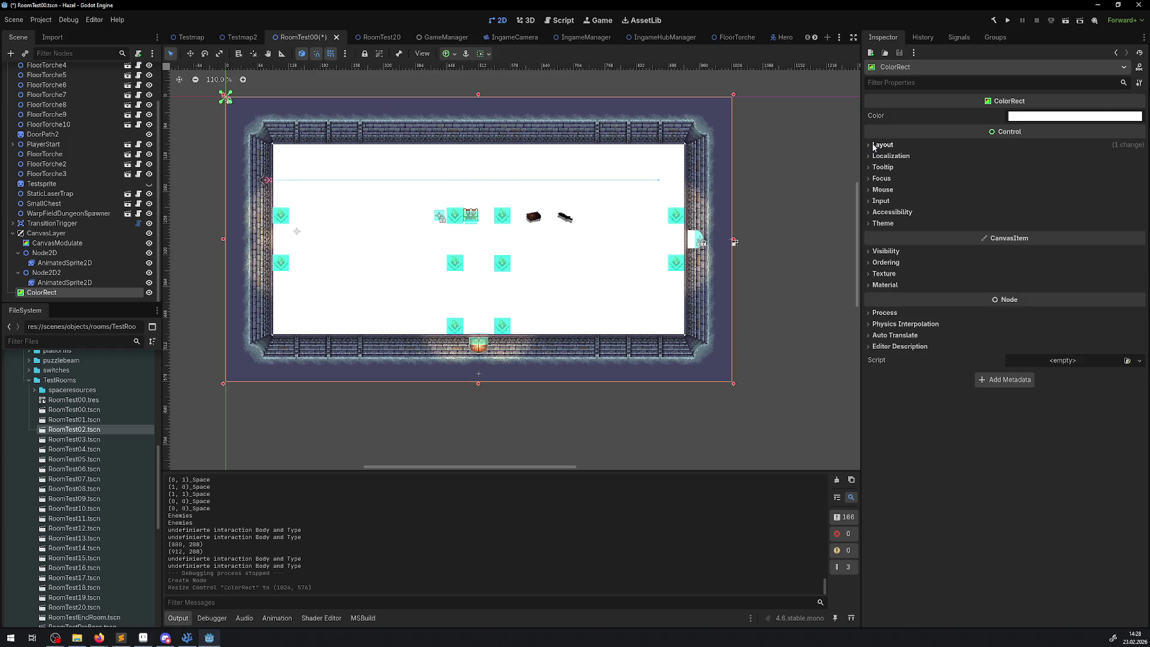
click(880, 263)
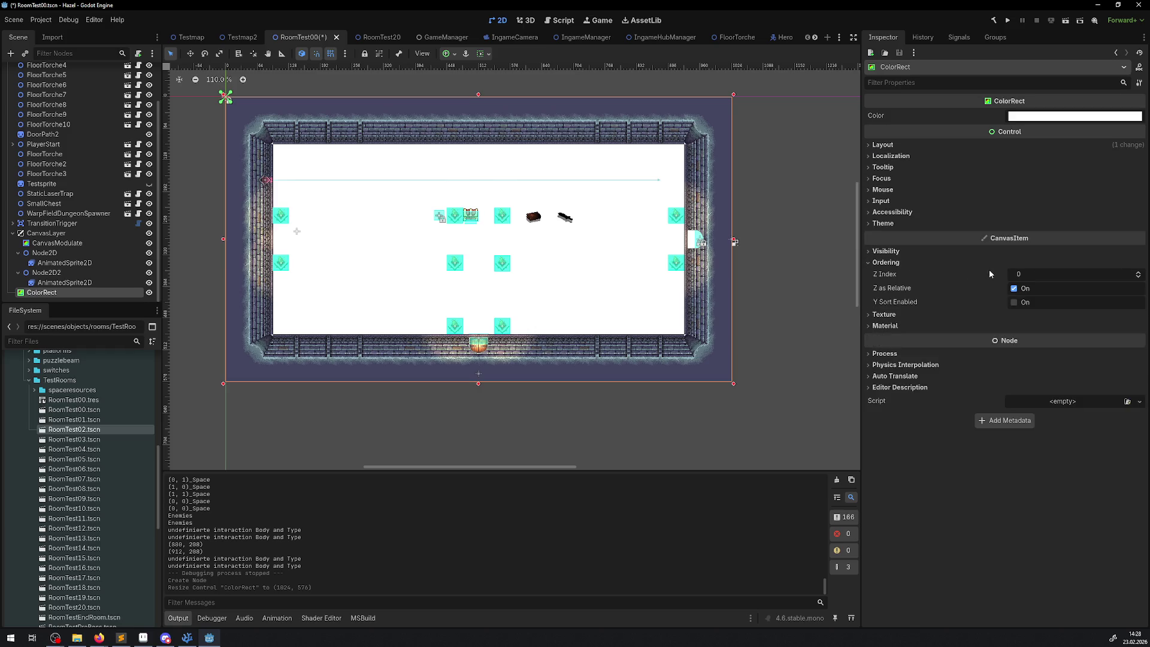
click(1042, 279)
text(100)
key(Return)
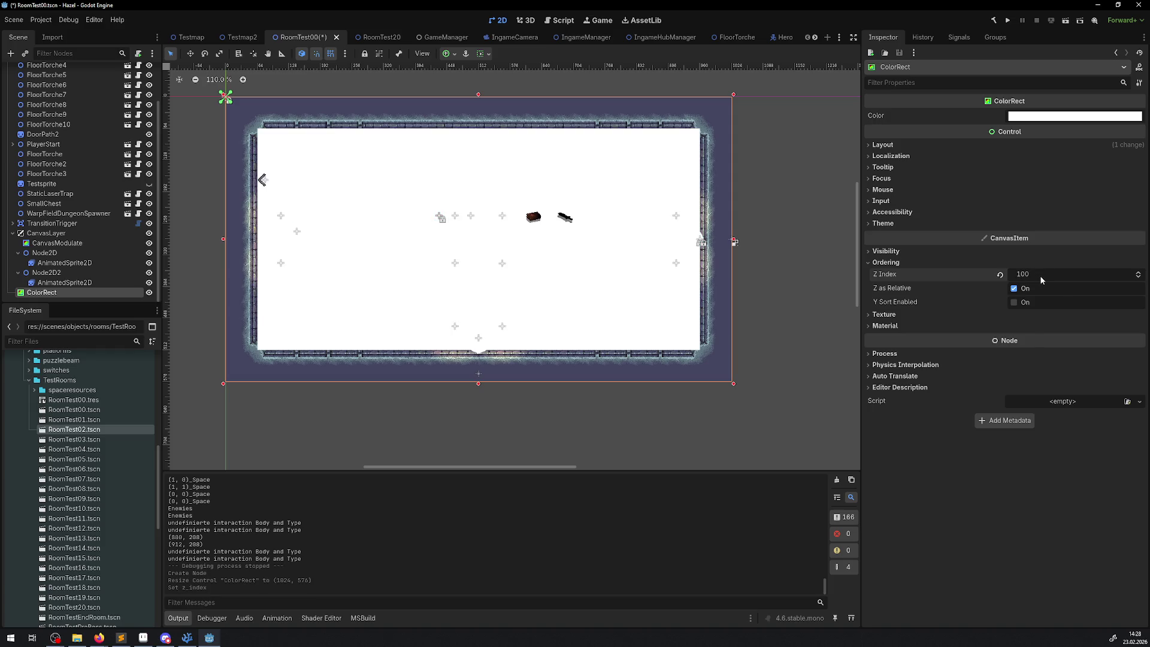
click(1034, 275)
text(1000)
key(Return)
- Set the ColorRect's colour to black (000000)
click(1050, 120)
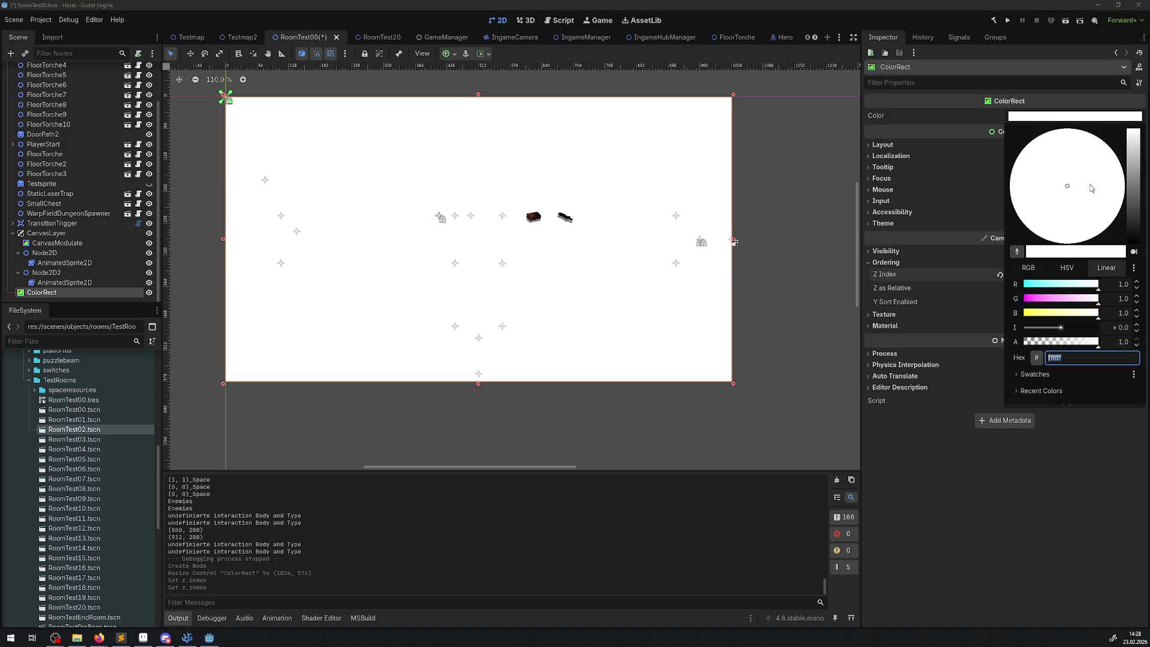
click(1132, 243)
drag(1137, 211, 1134, 264)
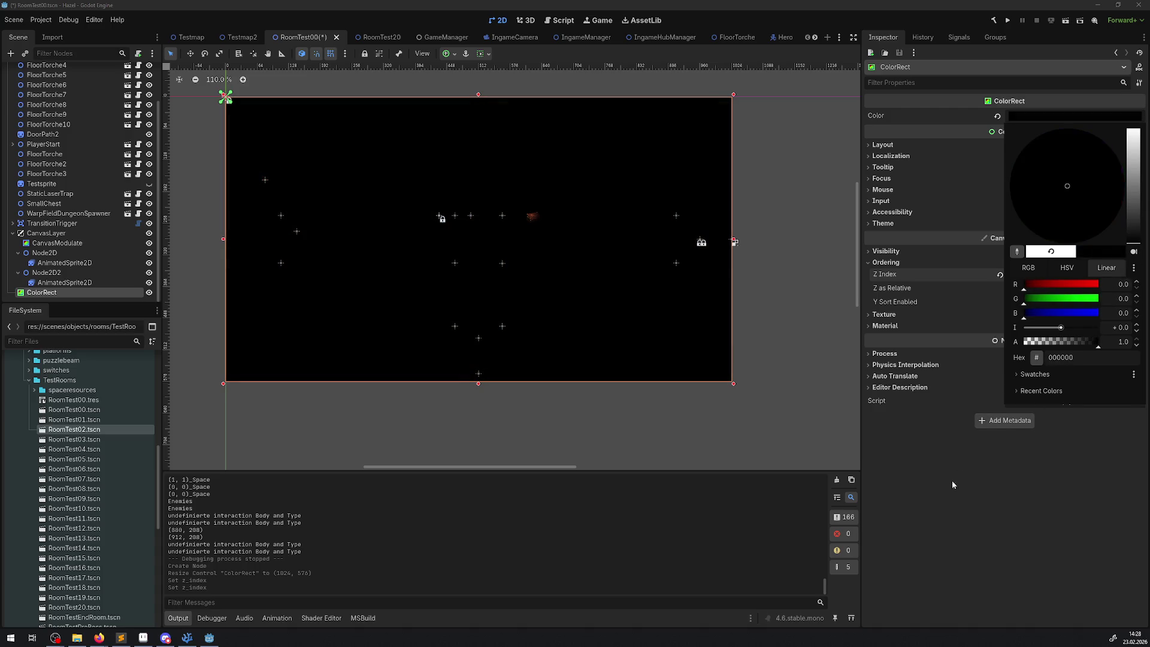
click(949, 481)
mouse_move(876, 290)
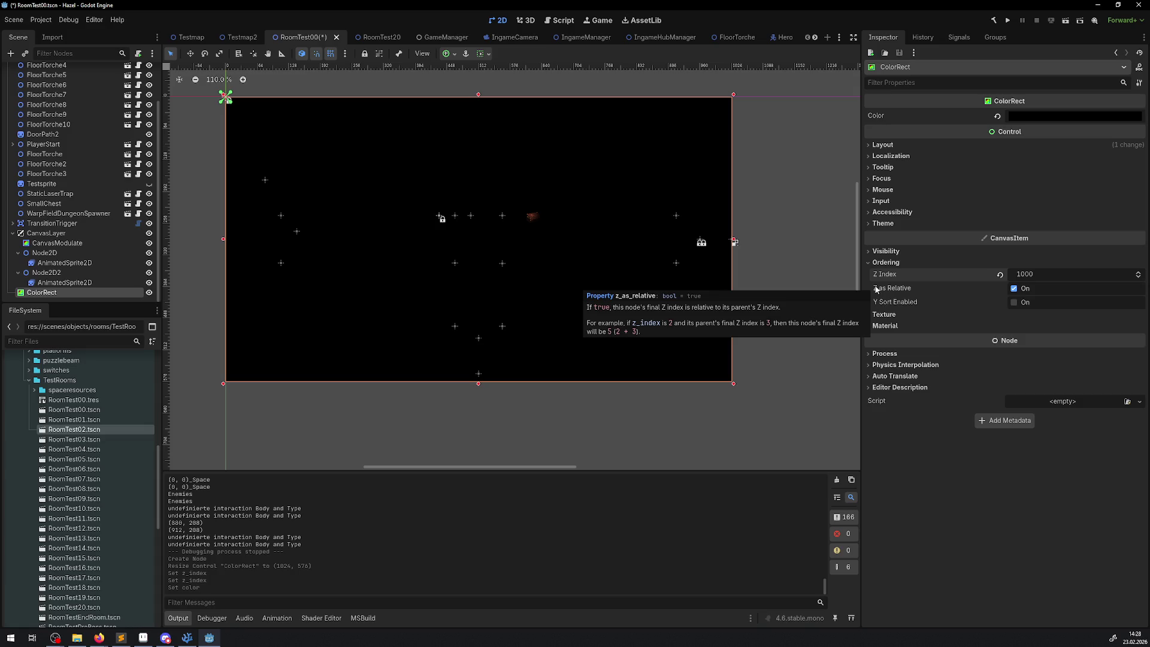
click(870, 145)
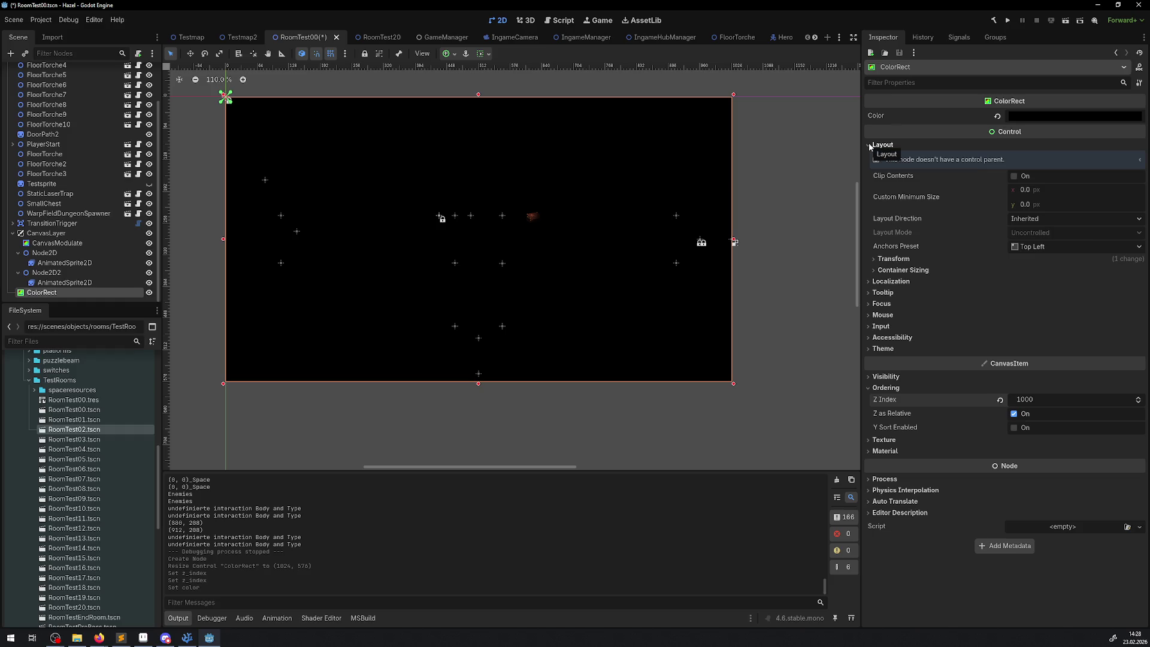
click(872, 346)
click(871, 345)
click(869, 338)
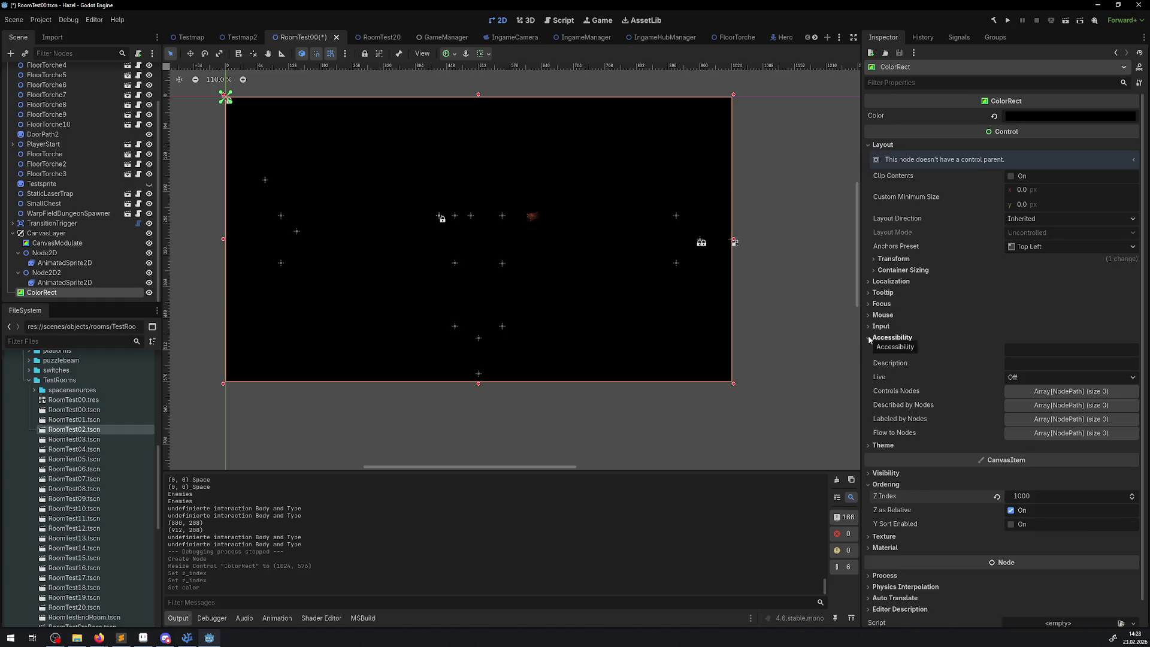
click(870, 337)
click(868, 326)
click(869, 327)
click(869, 303)
click(869, 304)
click(869, 294)
click(869, 294)
click(870, 281)
click(869, 281)
click(881, 271)
click(881, 270)
click(881, 258)
click(881, 259)
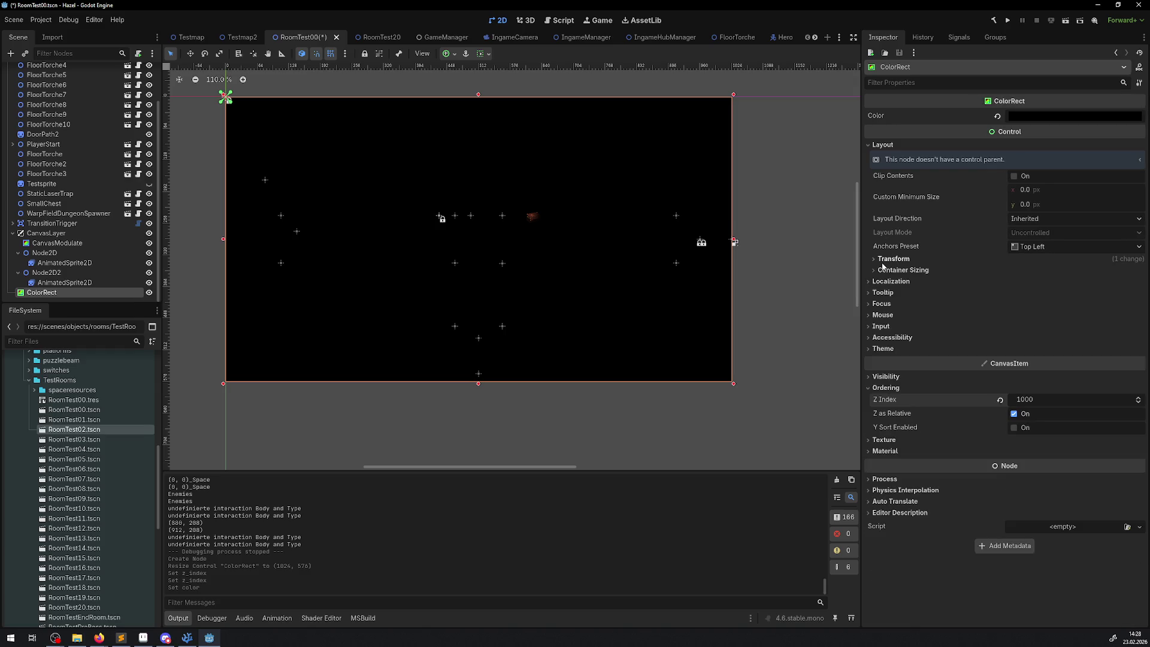
click(883, 440)
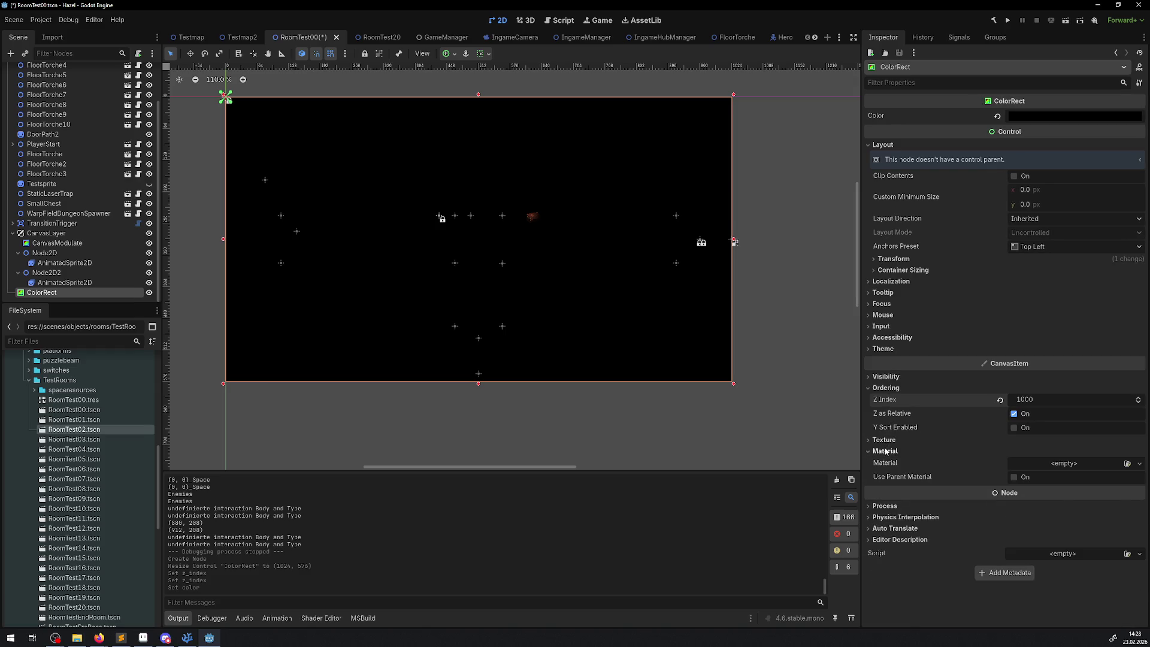
click(883, 439)
click(883, 439)
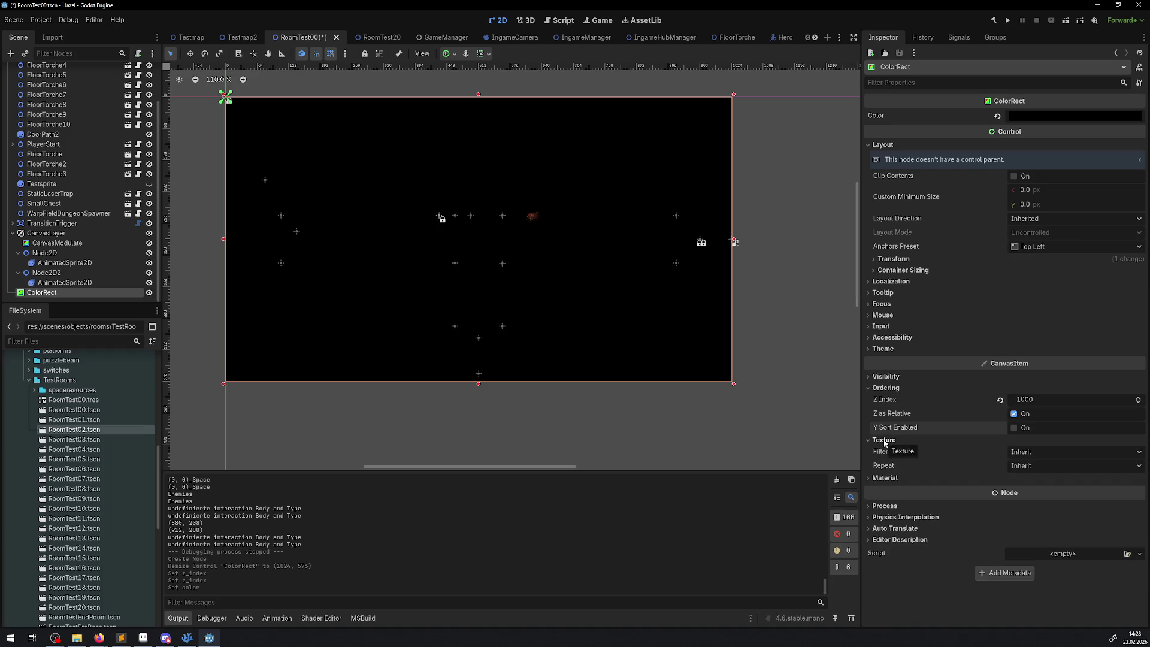
click(883, 439)
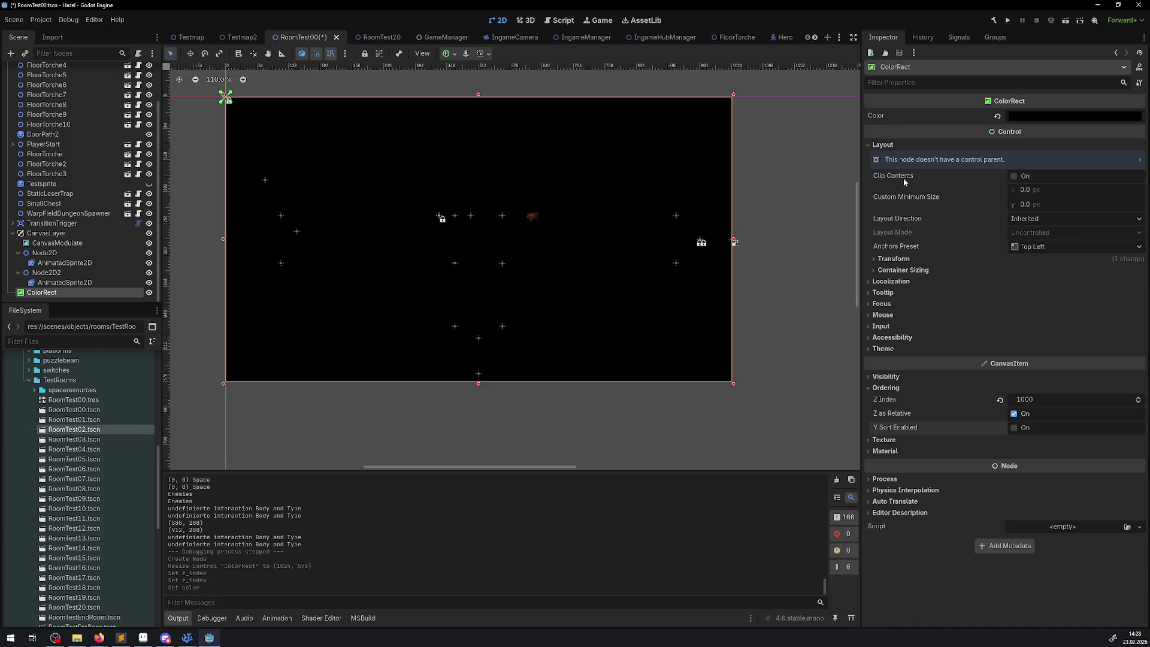
click(893, 260)
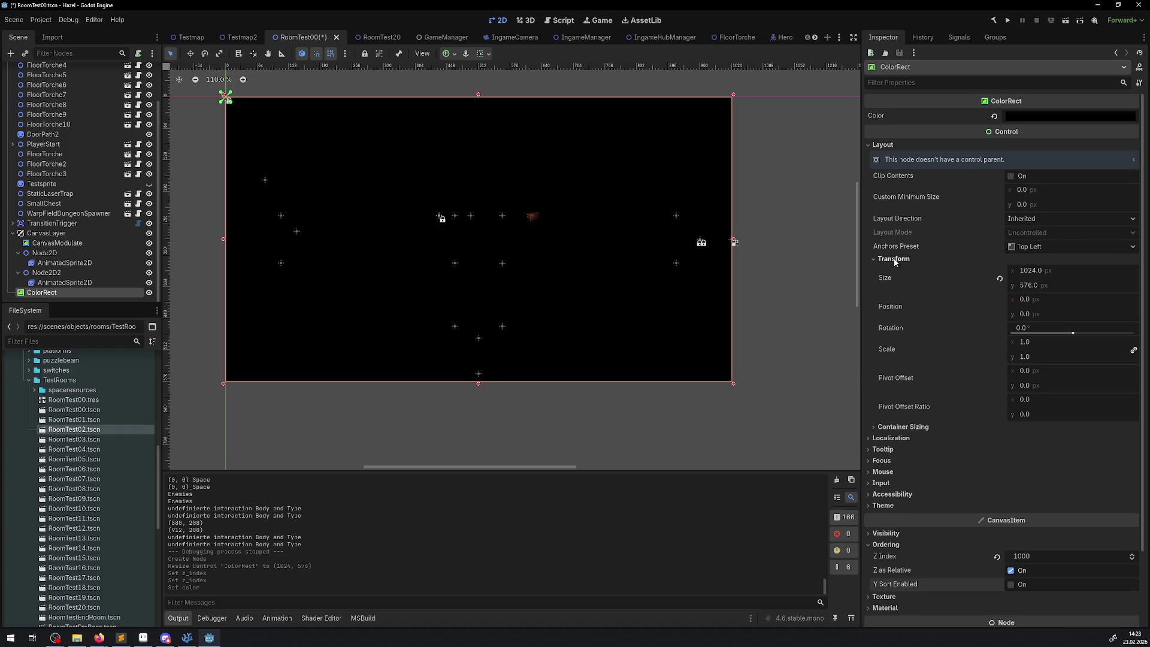
click(894, 260)
click(896, 271)
click(896, 271)
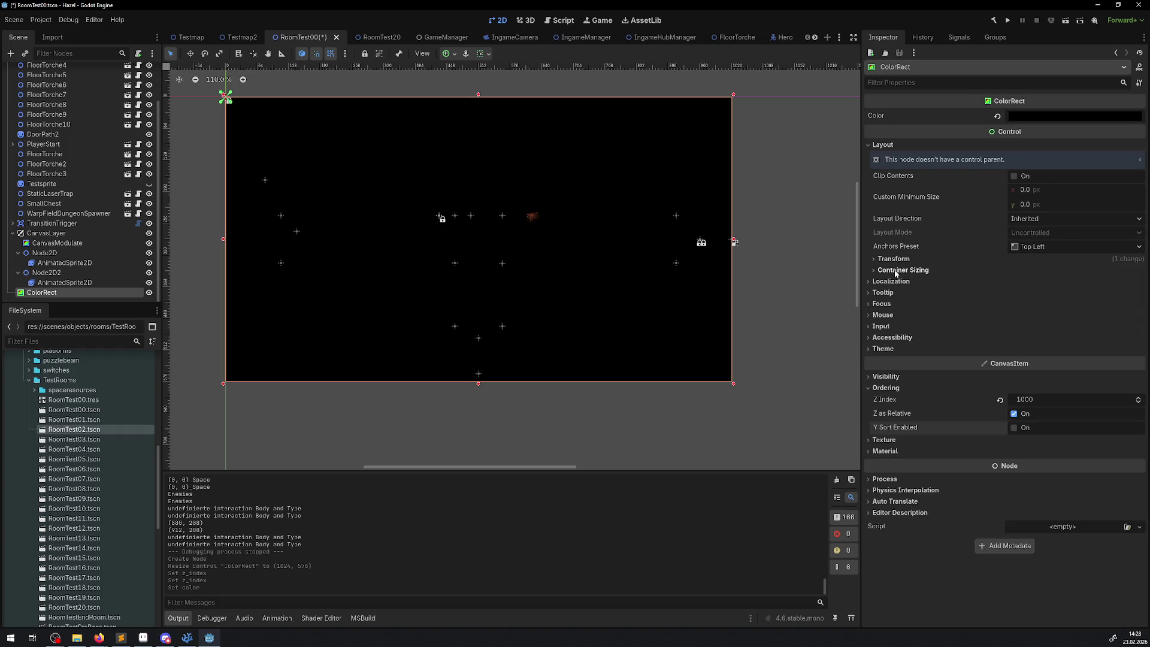
click(890, 282)
click(890, 282)
click(882, 305)
click(882, 304)
click(882, 304)
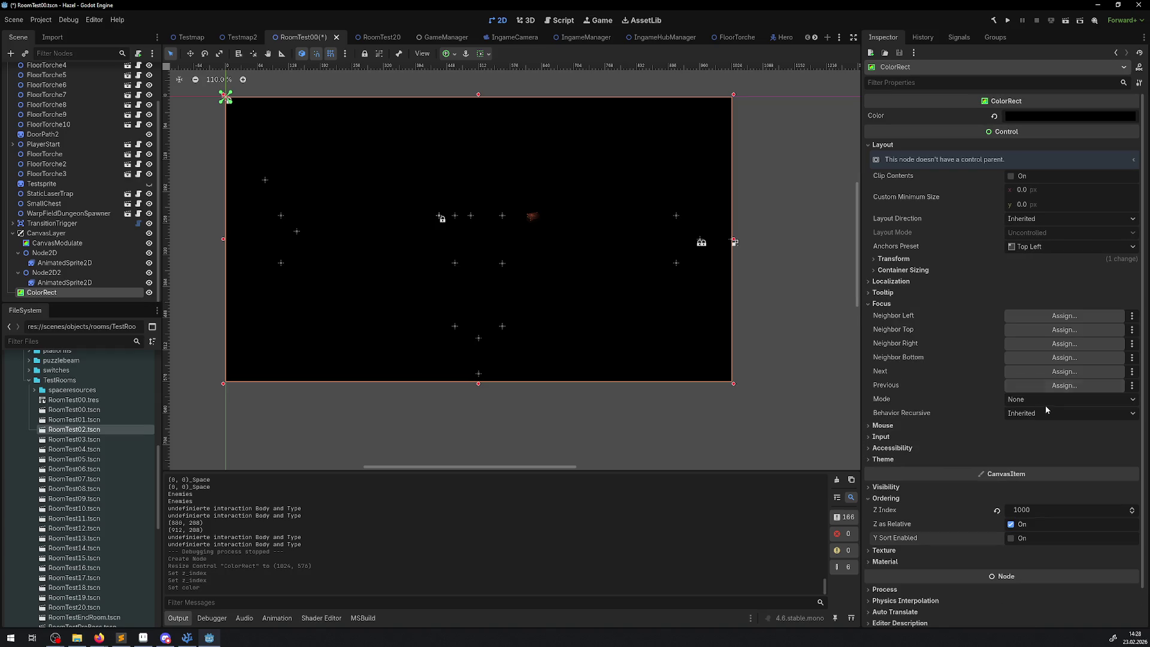
click(1028, 400)
click(943, 339)
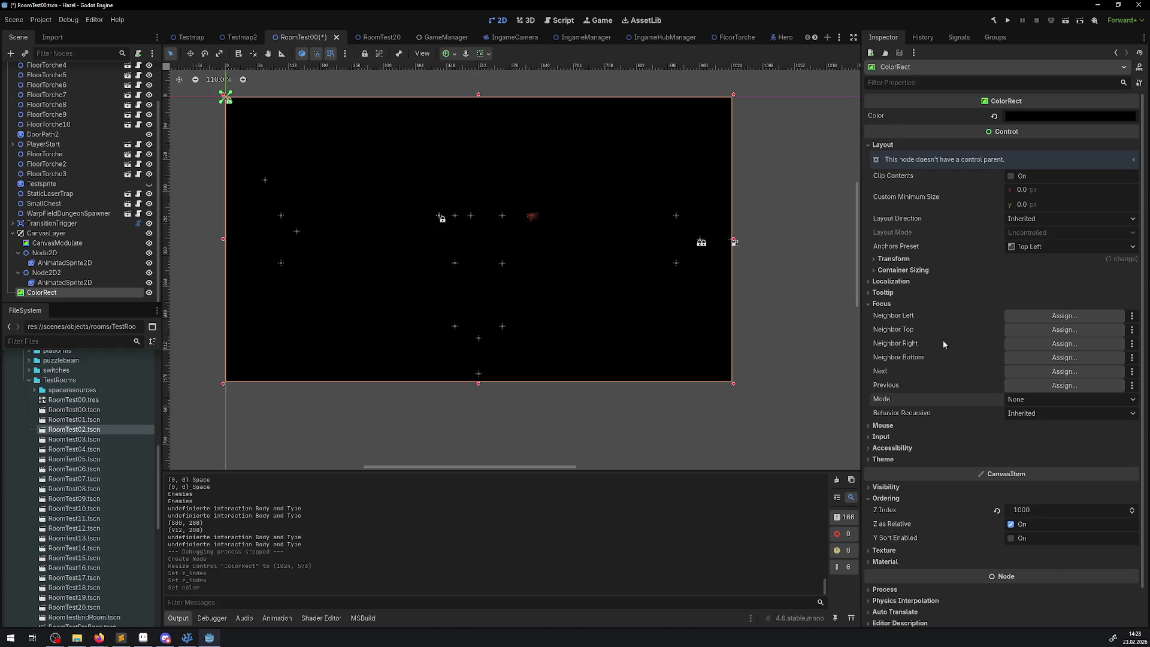
click(882, 304)
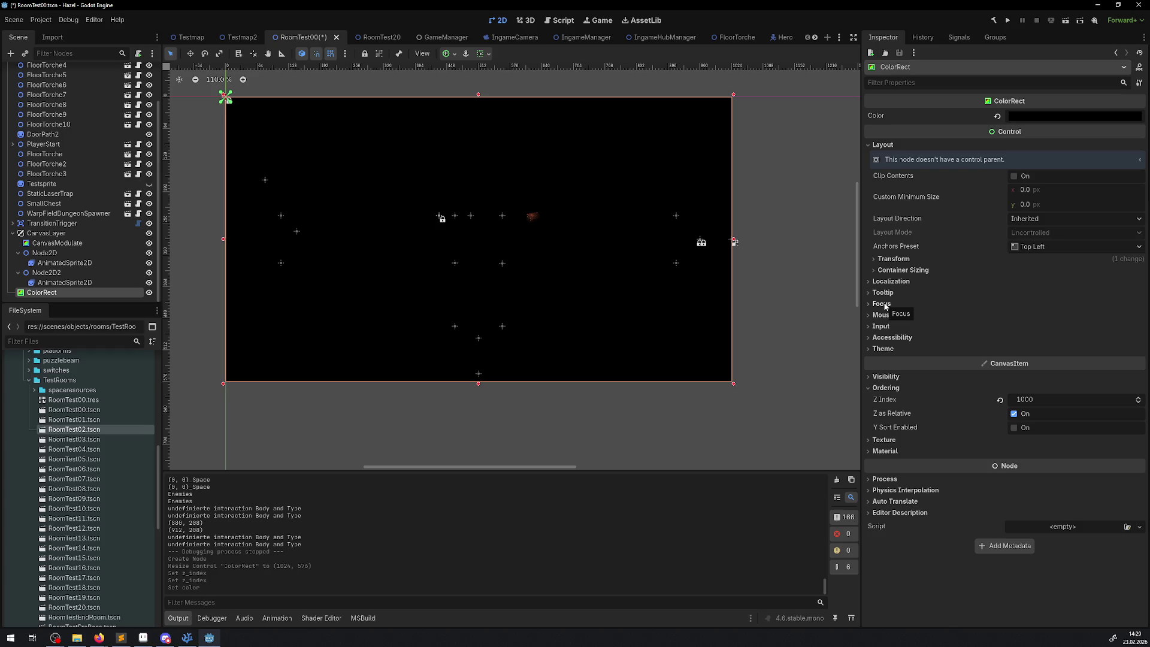
click(889, 316)
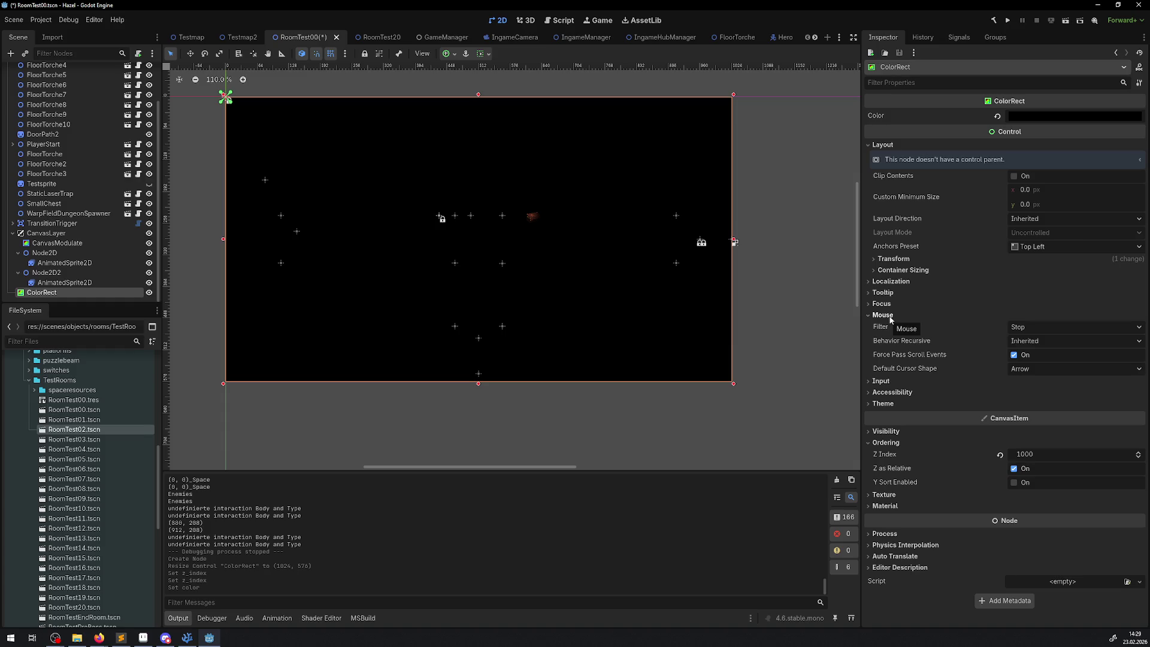
click(891, 320)
click(890, 327)
click(890, 327)
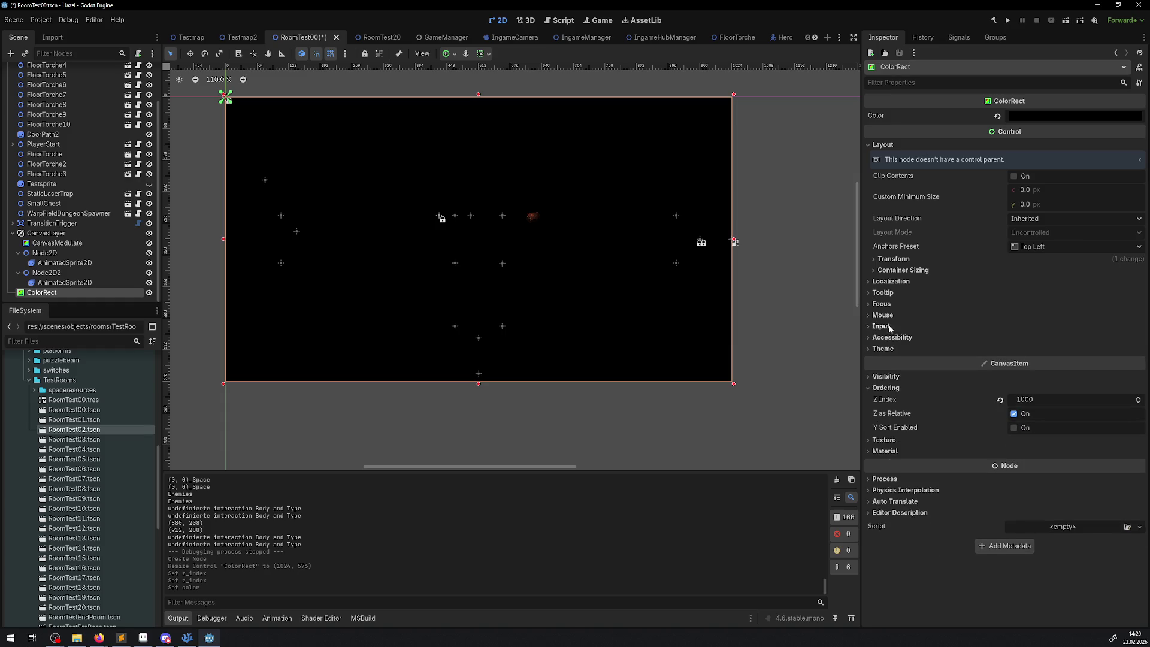
click(891, 338)
click(891, 339)
click(889, 350)
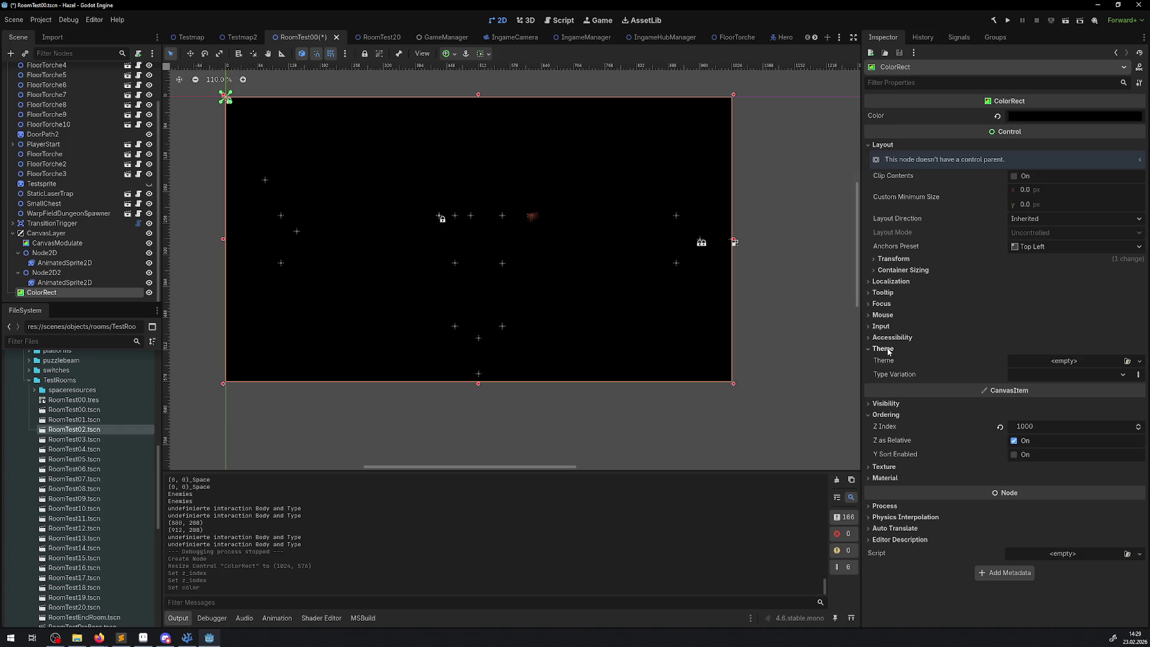
click(889, 350)
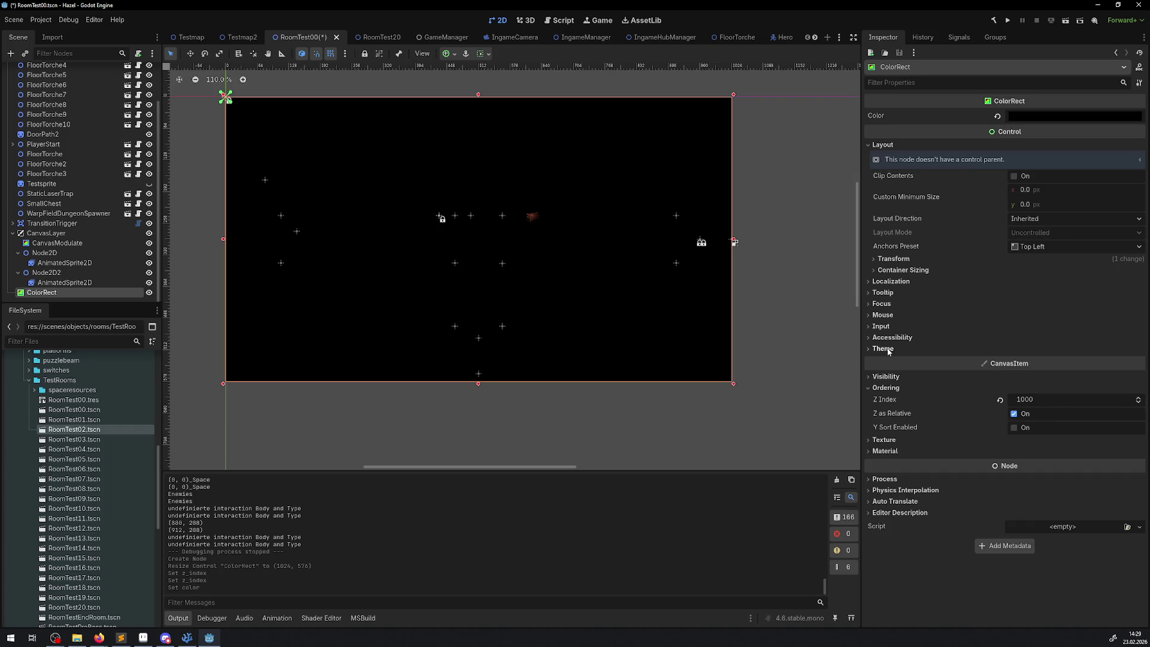
click(890, 378)
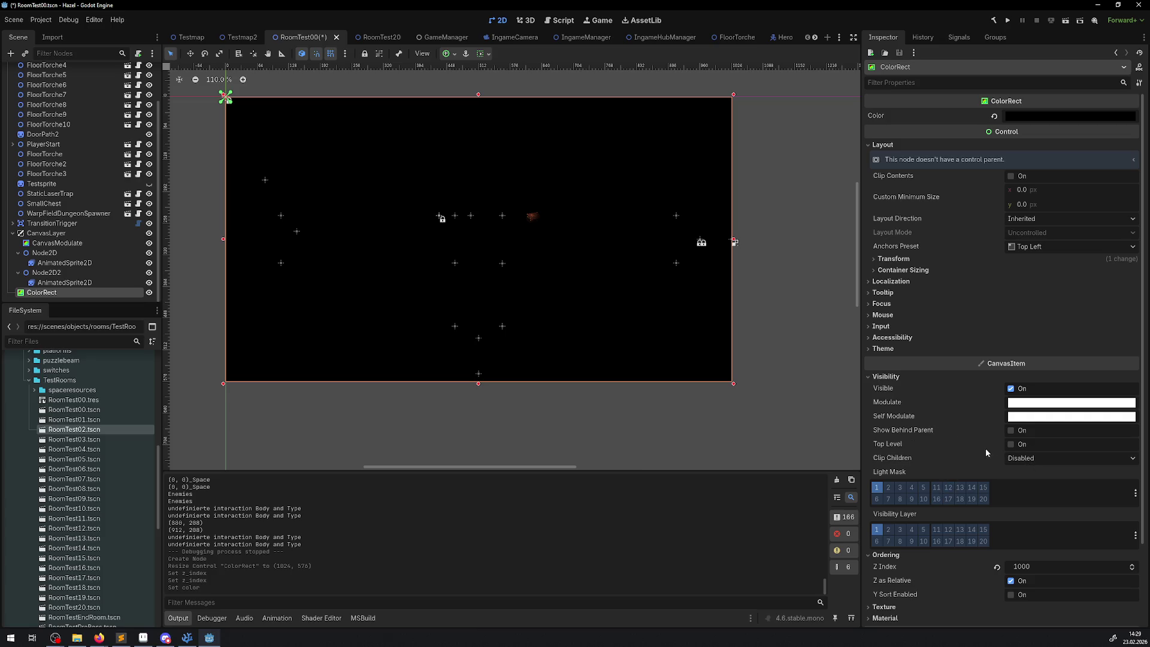
click(1031, 418)
click(1032, 418)
scroll(981, 446, down, 3)
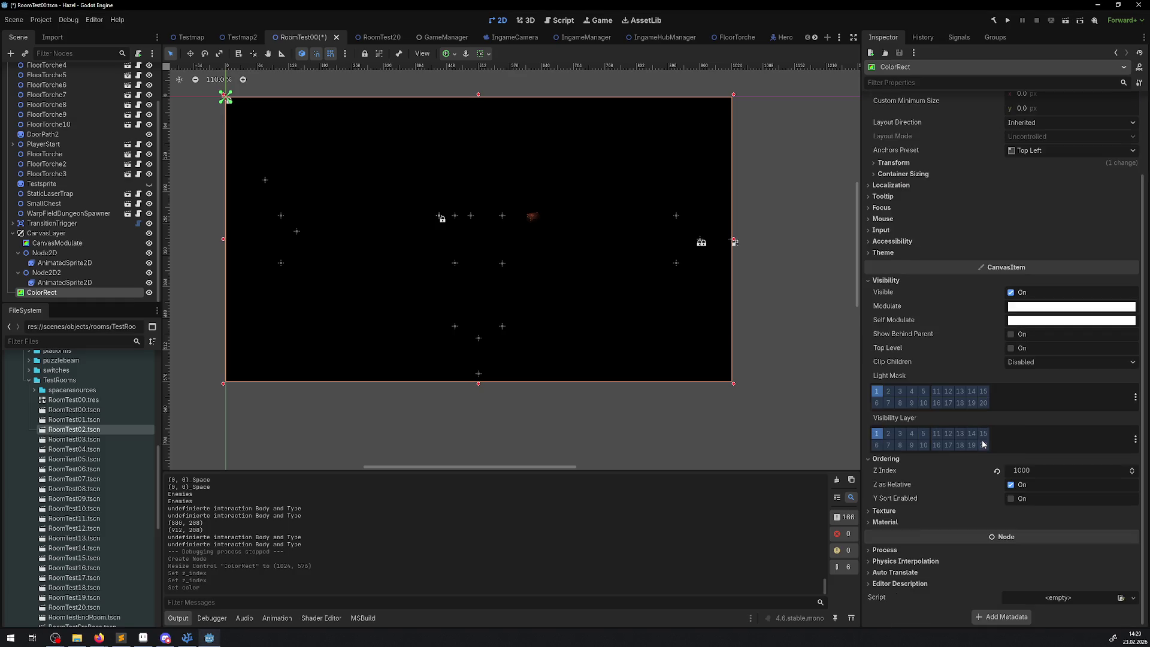
click(885, 522)
click(889, 511)
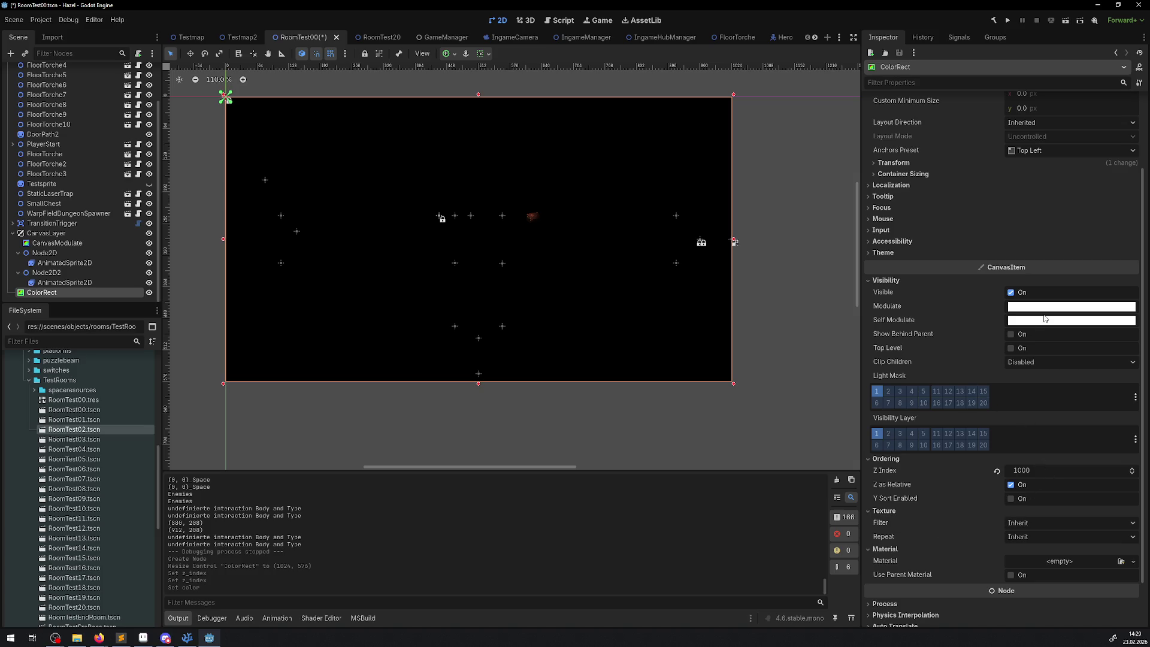
scroll(1036, 326, up, 3)
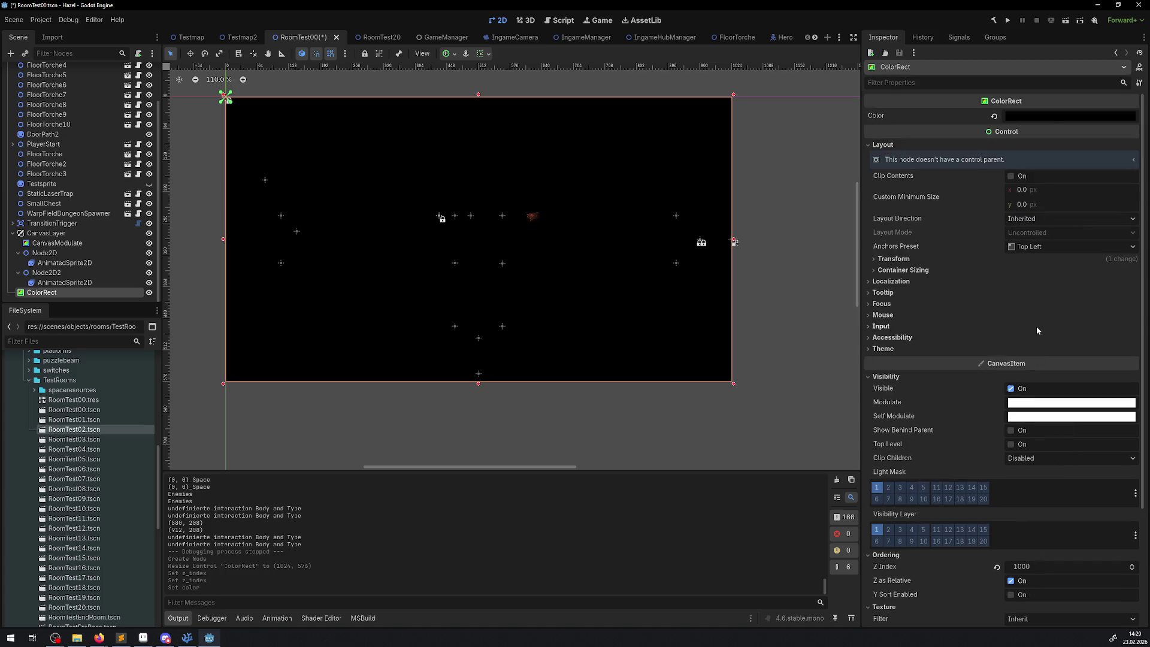
- Set the ColorRect's Color back to white
click(1048, 118)
drag(1120, 166, 1129, 127)
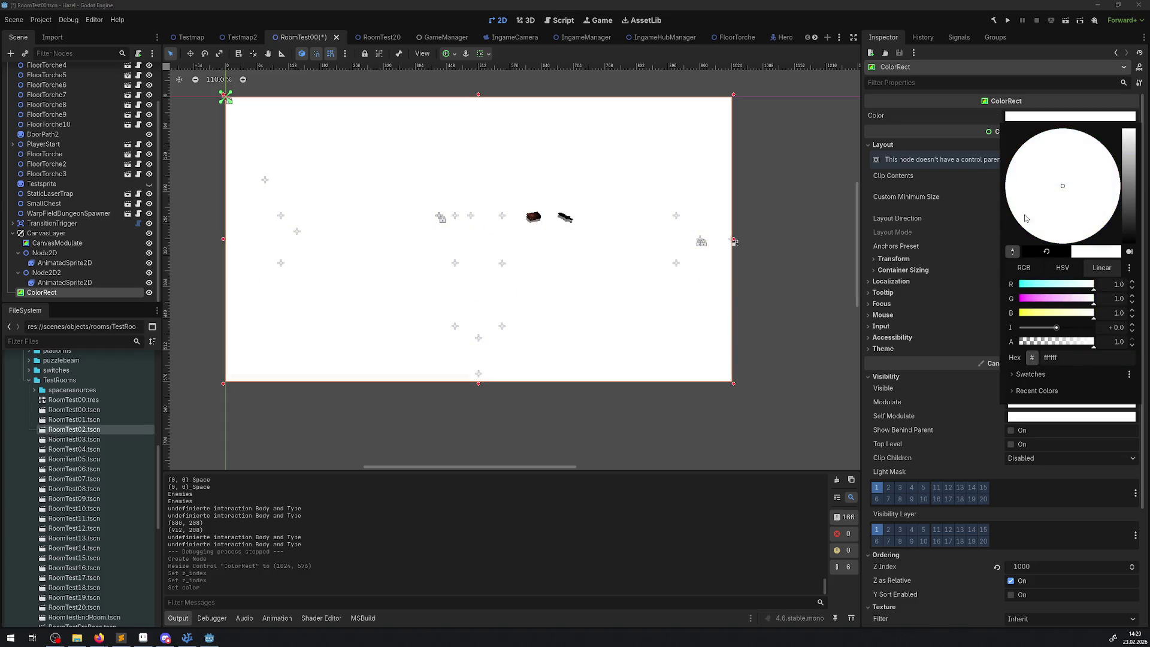
click(994, 324)
- Make the ColorRect's Self Modulate black and its Modulate white
click(1027, 404)
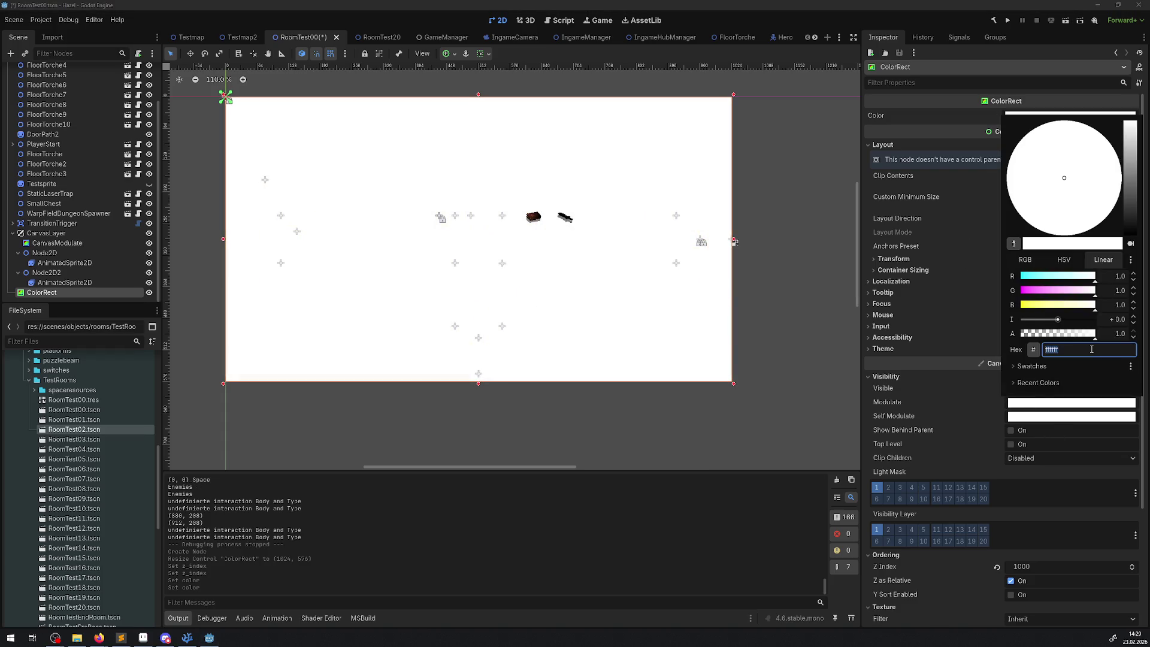
drag(1130, 144, 1130, 269)
click(983, 404)
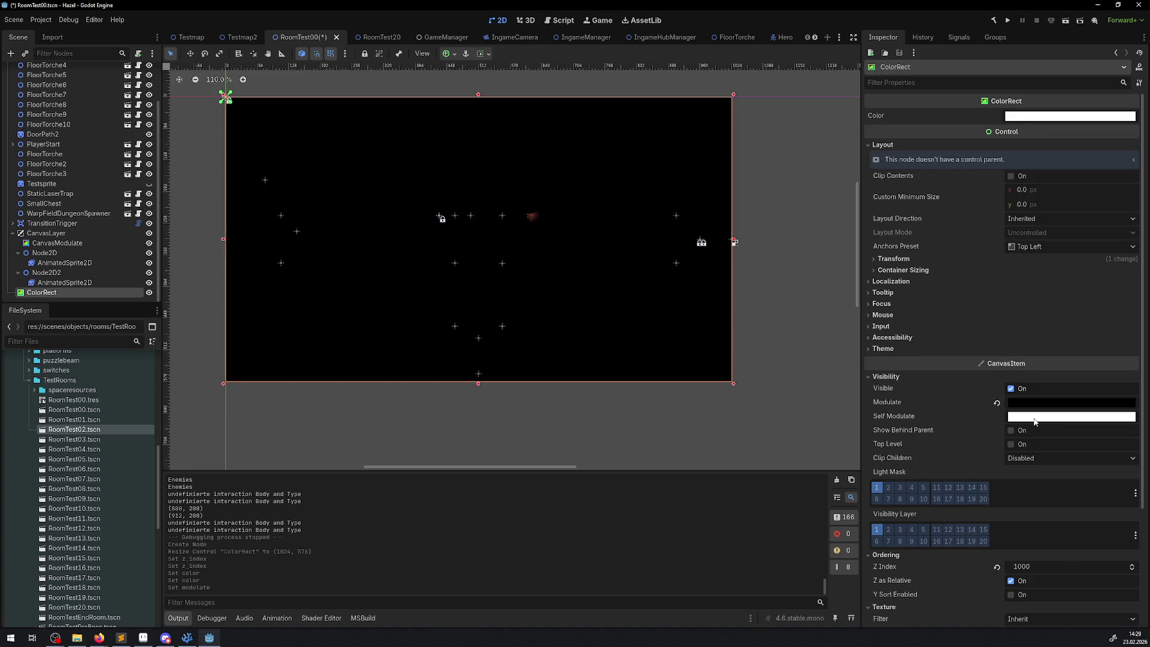
click(1114, 117)
drag(1126, 197, 1119, 276)
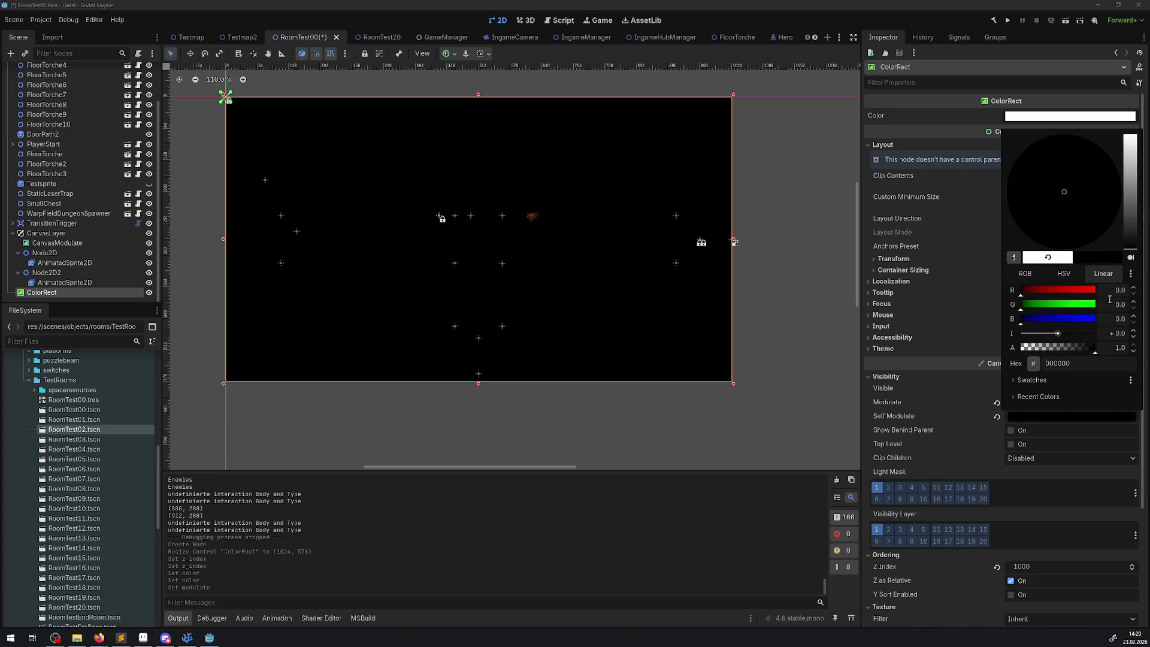
click(961, 390)
click(1028, 403)
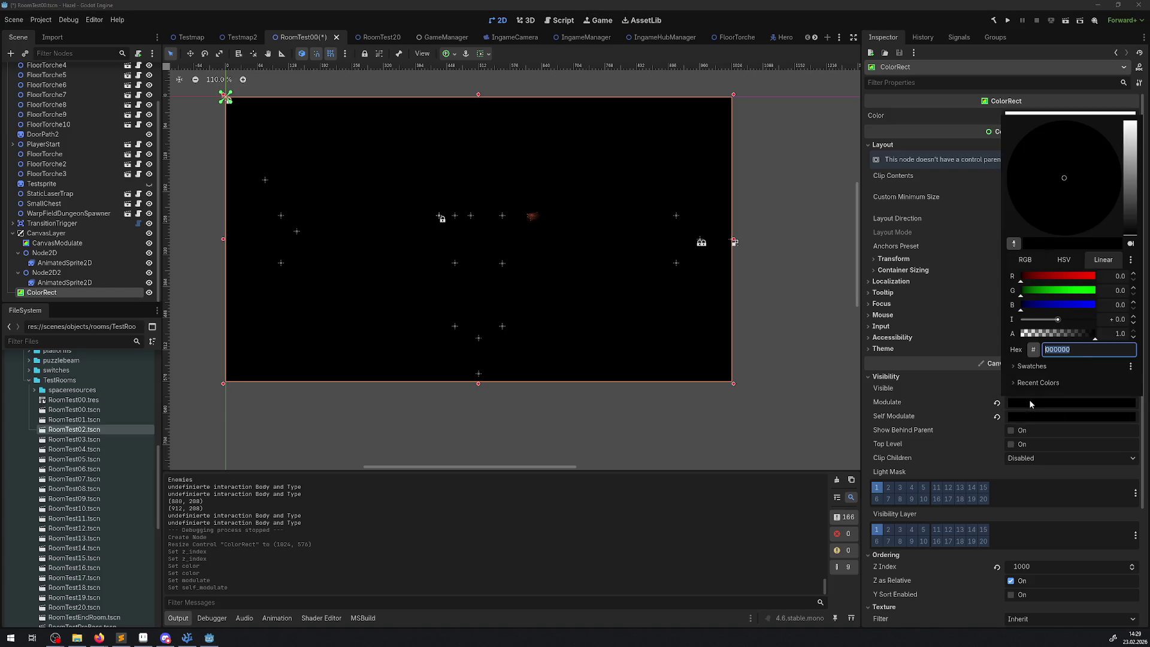
drag(1141, 201, 1129, 120)
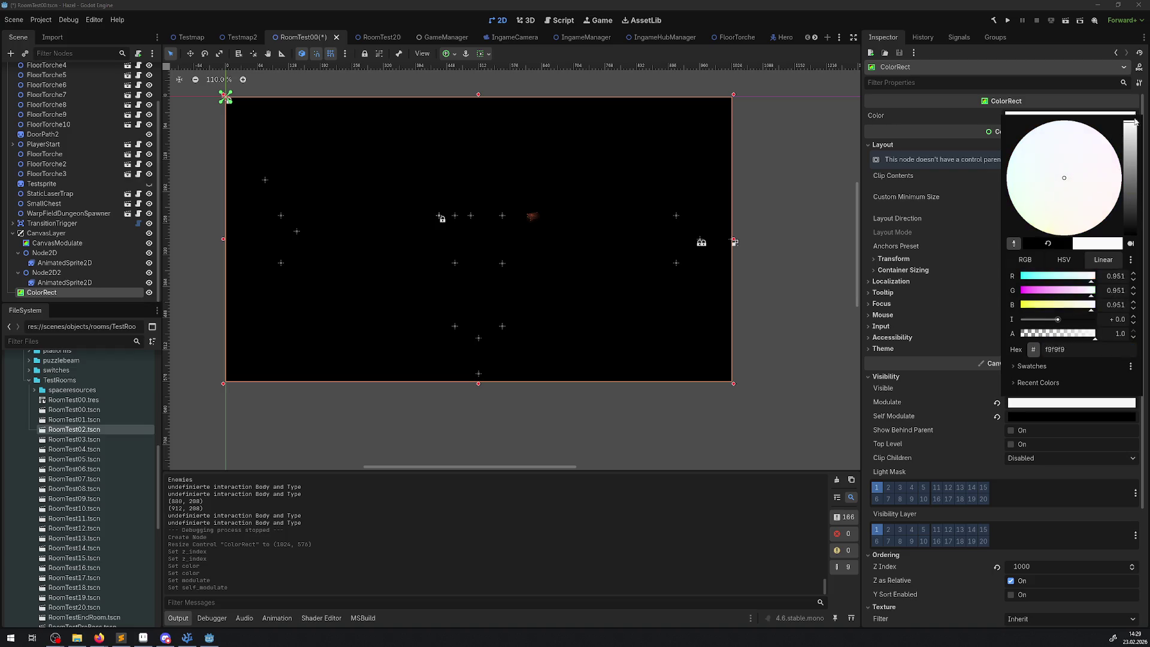
click(957, 397)
- Toggle Top Level and Show Behind Parent, try Clip Only and Clip + Draw, then return Clip Children to Disabled
click(1010, 443)
click(1010, 430)
click(1021, 458)
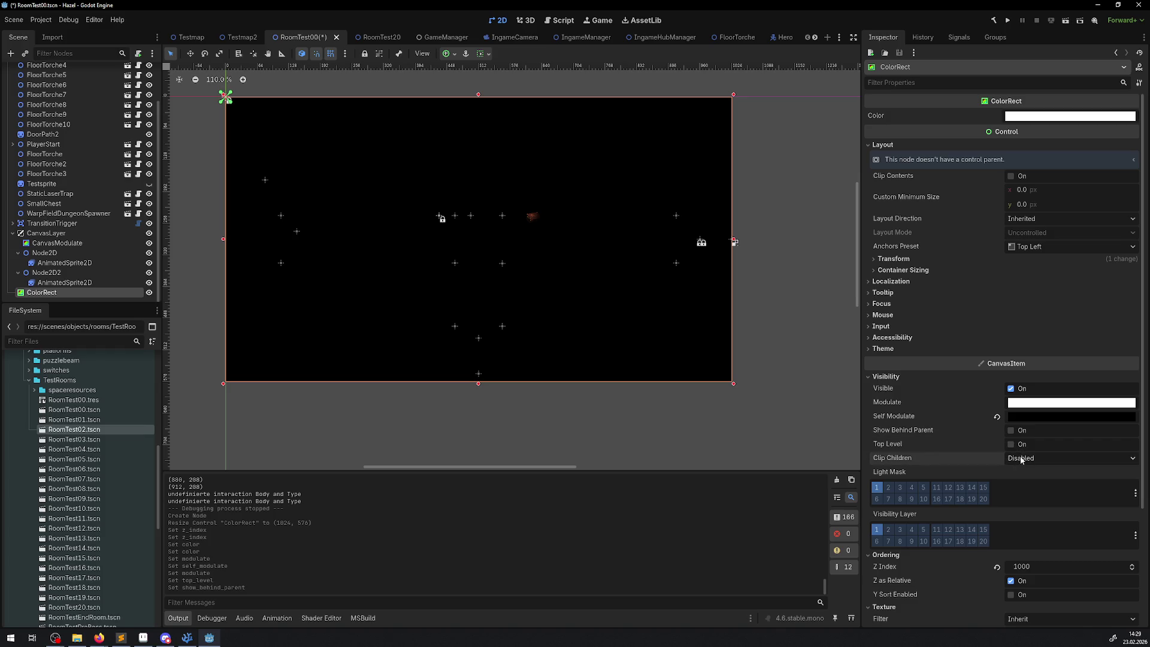
click(1034, 484)
click(1028, 458)
click(1033, 493)
click(1028, 458)
click(1030, 474)
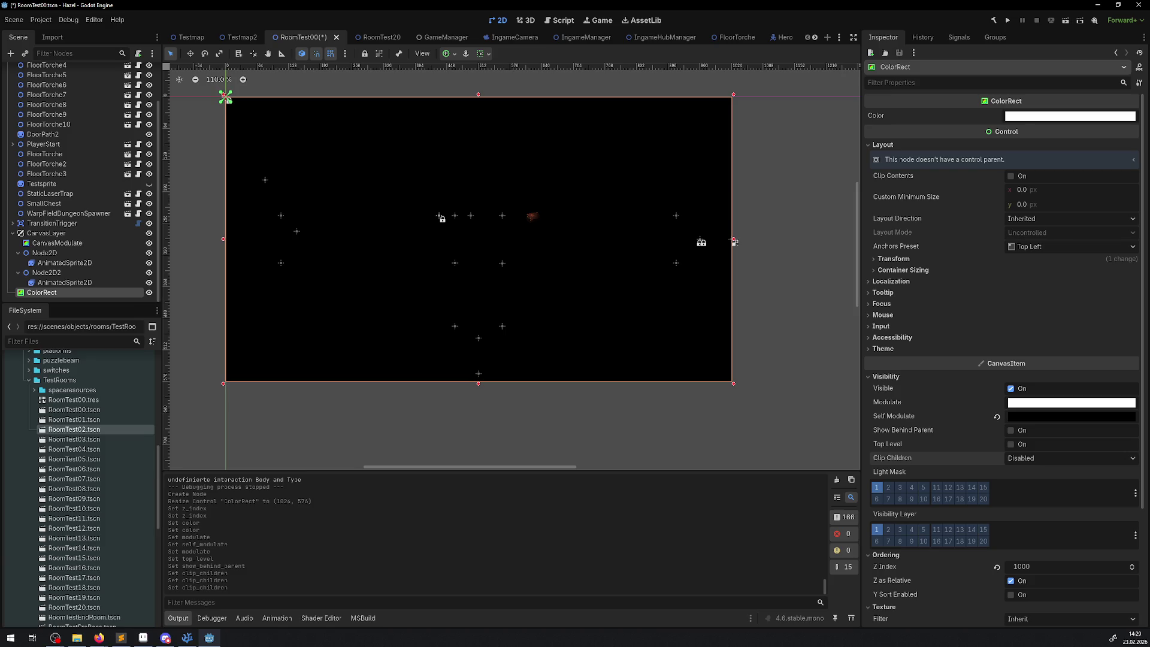
key(alt+Tab)
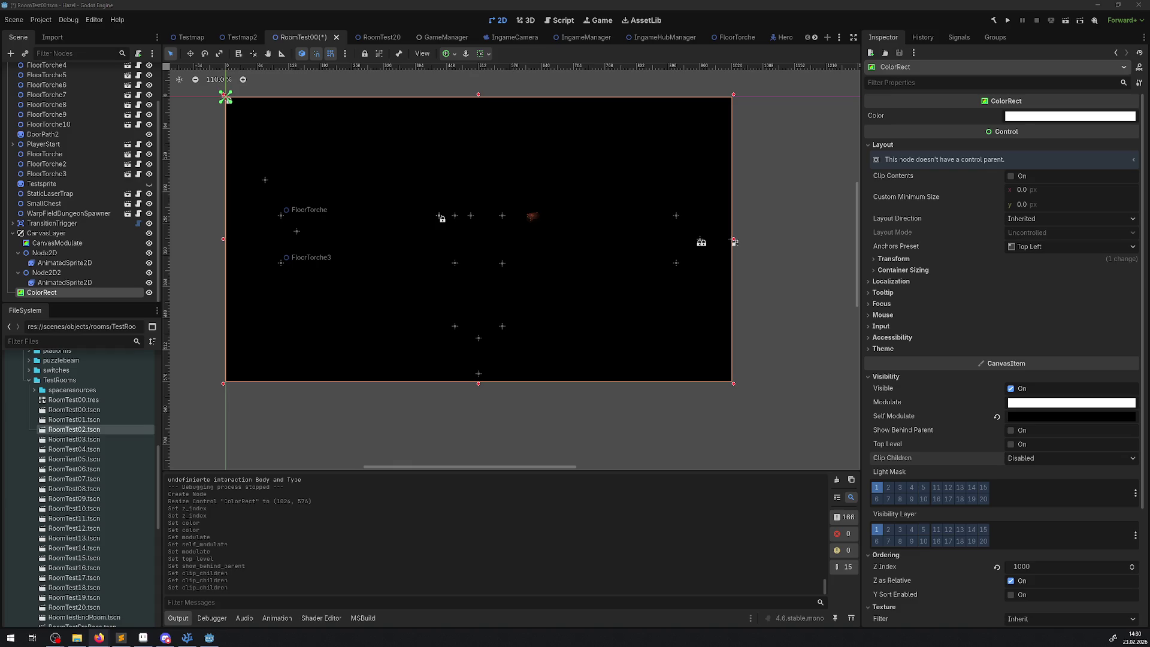
click(59, 282)
click(57, 291)
key(Delete)
- Delete the ColorRect and add a WorldEnvironment child node found by searching 'env'
click(539, 330)
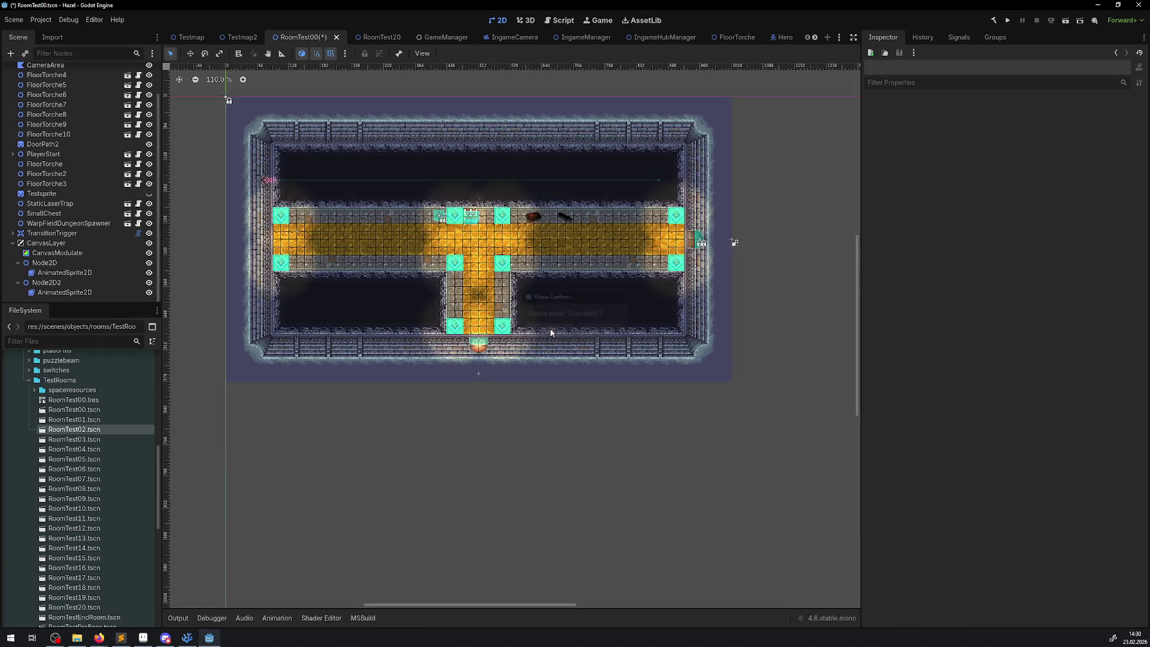
click(10, 53)
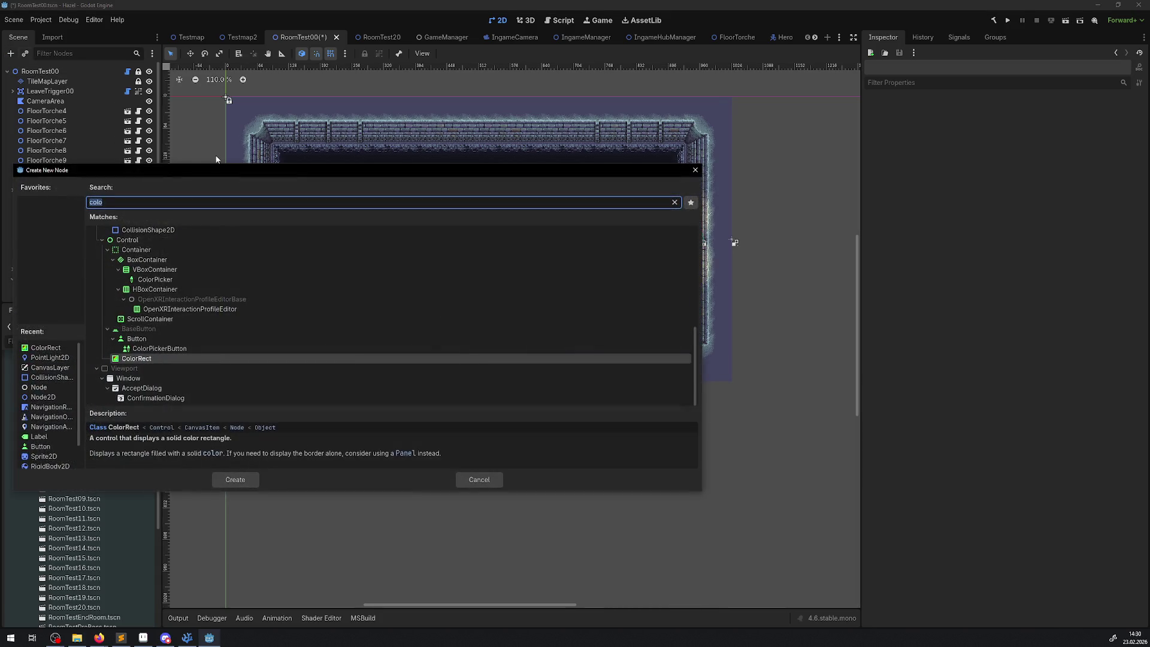
text(en)
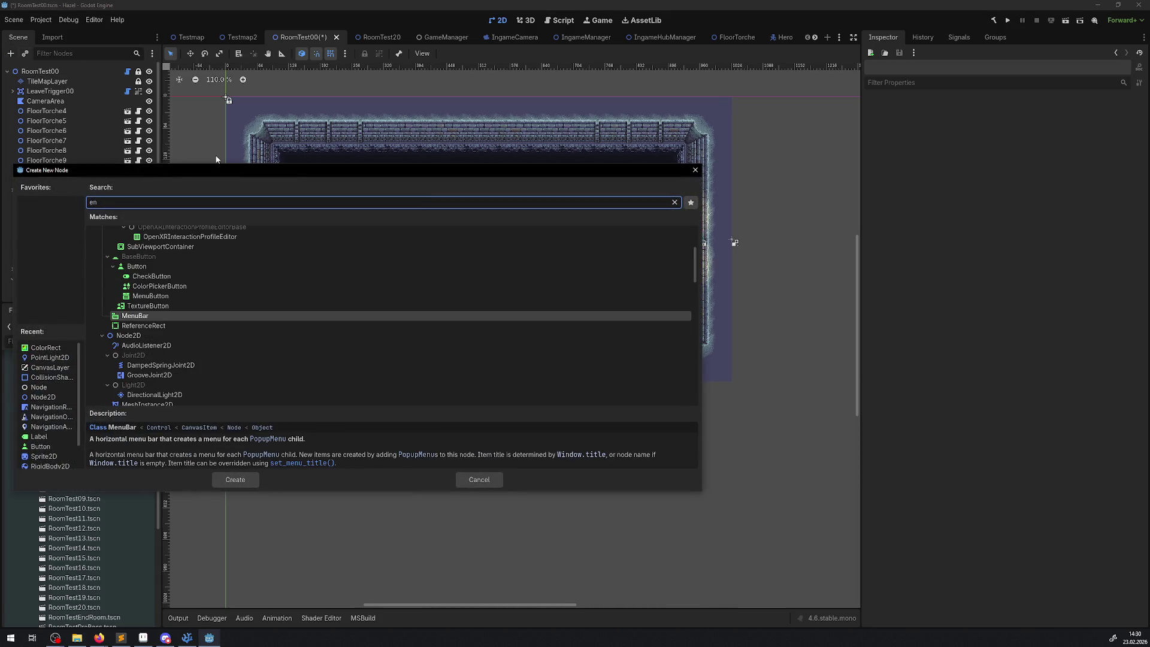
text(v)
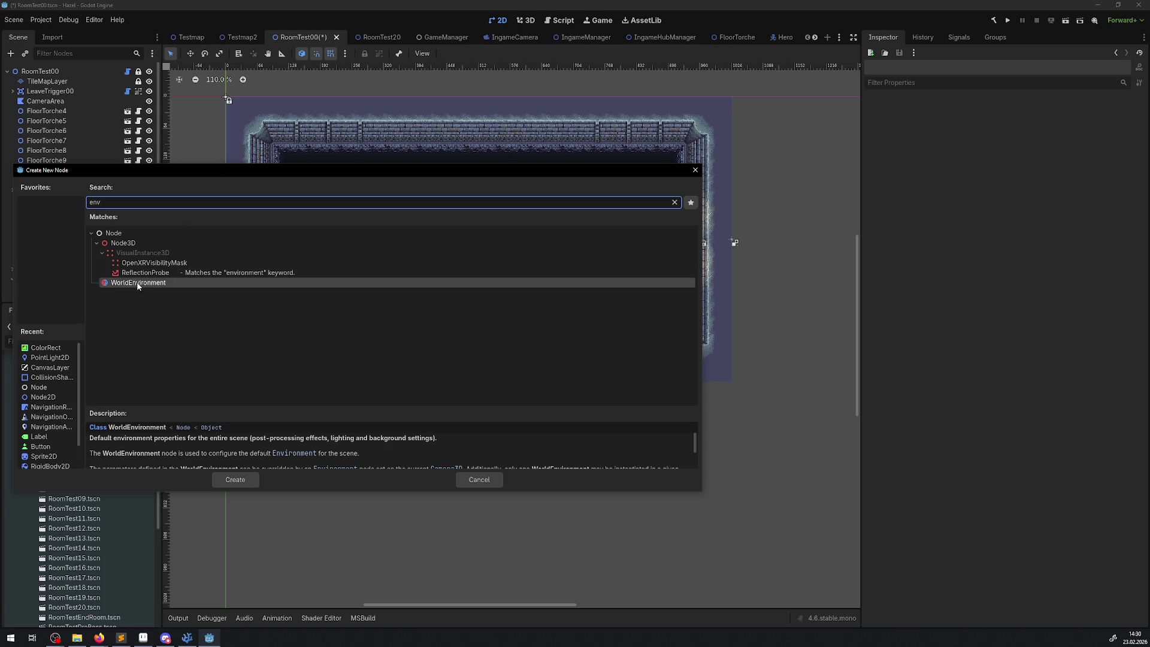
click(92, 234)
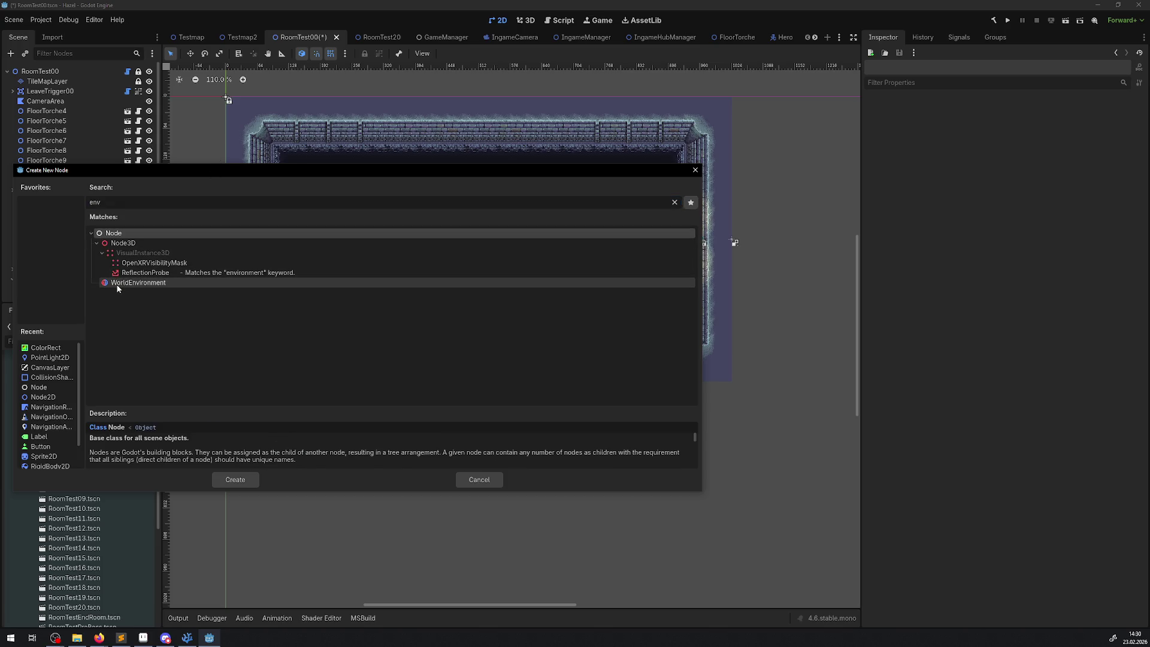
click(132, 282)
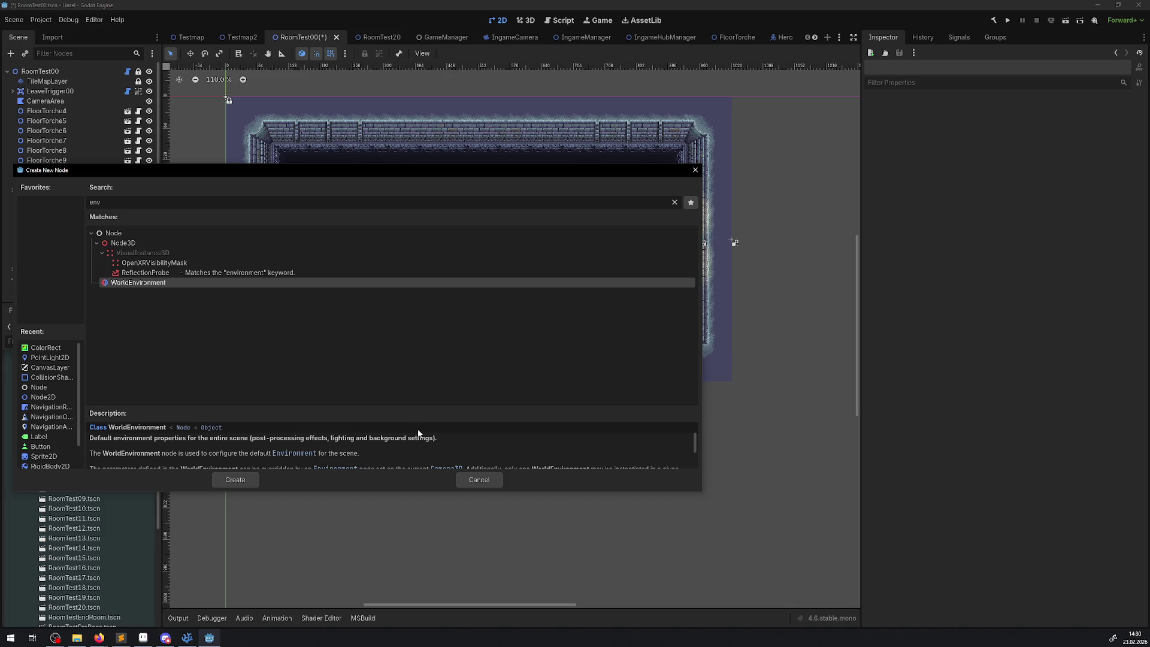
scroll(380, 469, down, 4)
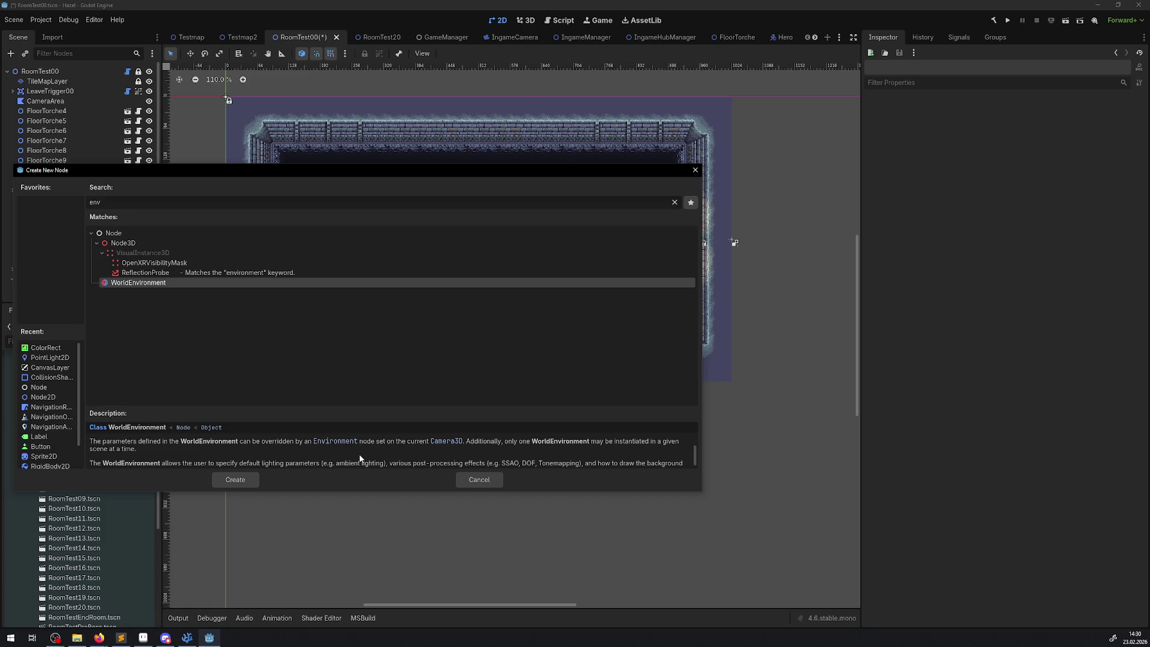
scroll(360, 459, down, 1)
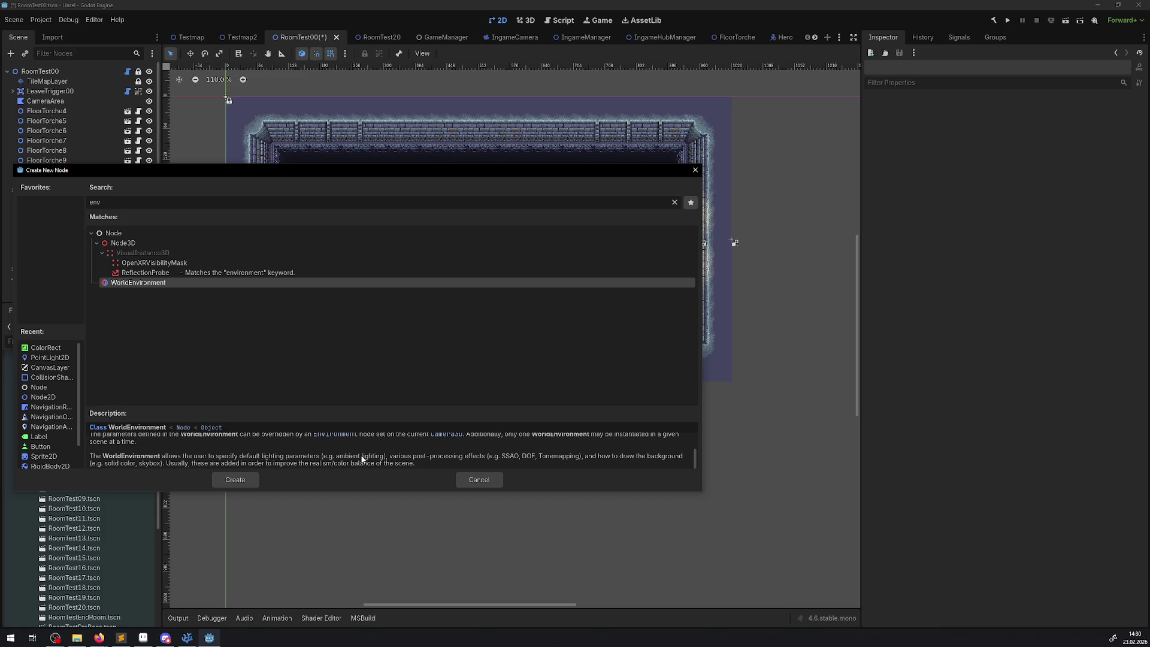
click(235, 480)
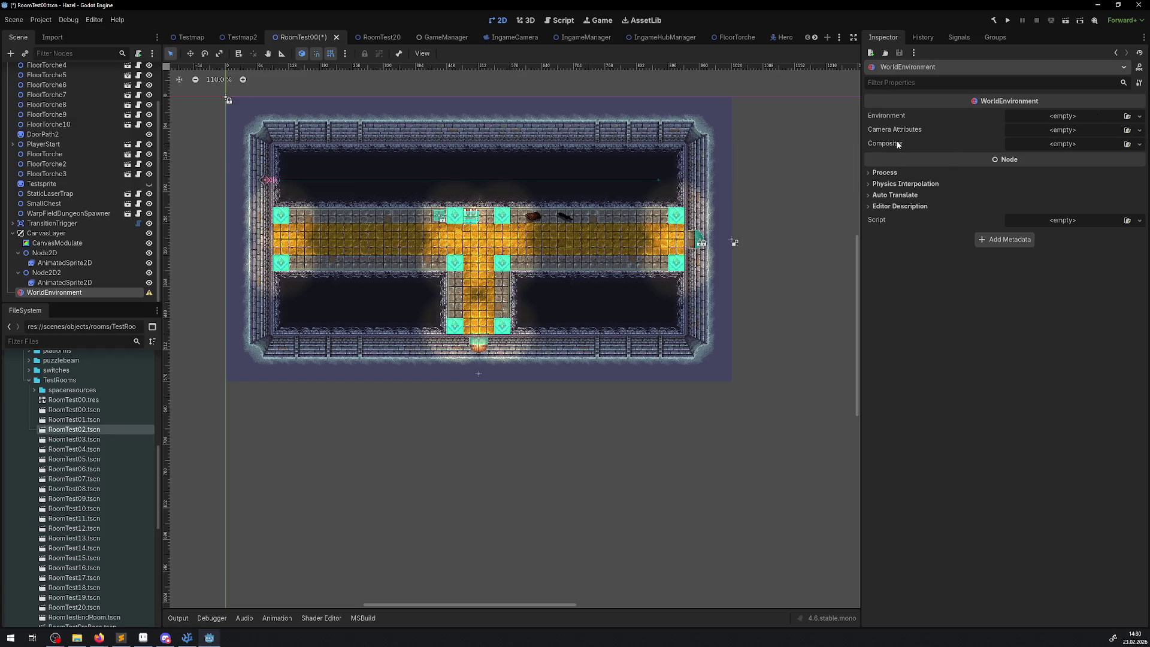
- Delete the WorldEnvironment node again
click(77, 284)
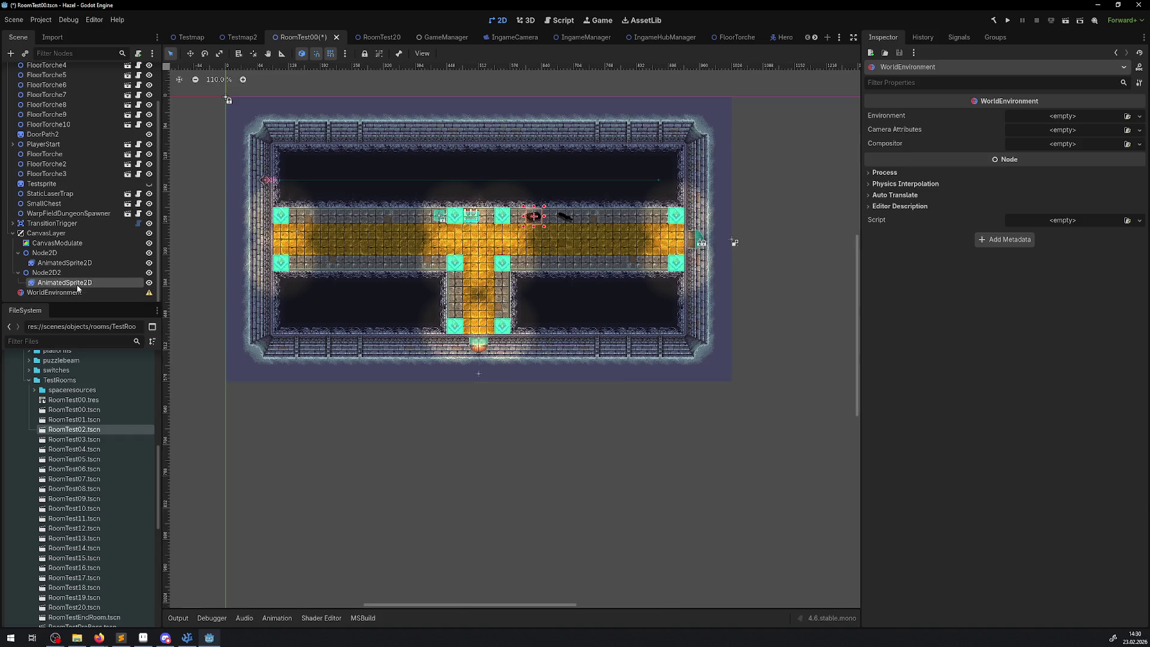
key(Delete)
click(548, 330)
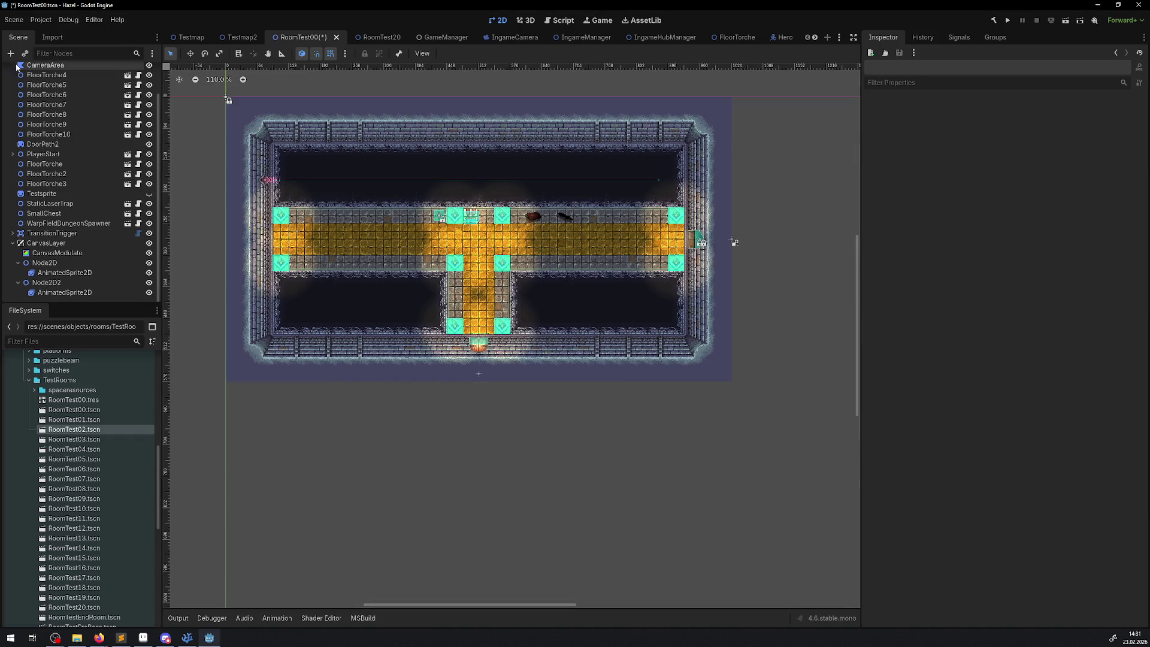
- Search node types for 'ligh' and 'amb', cancel without adding any, then open the Testmap scene
click(10, 53)
text(lig)
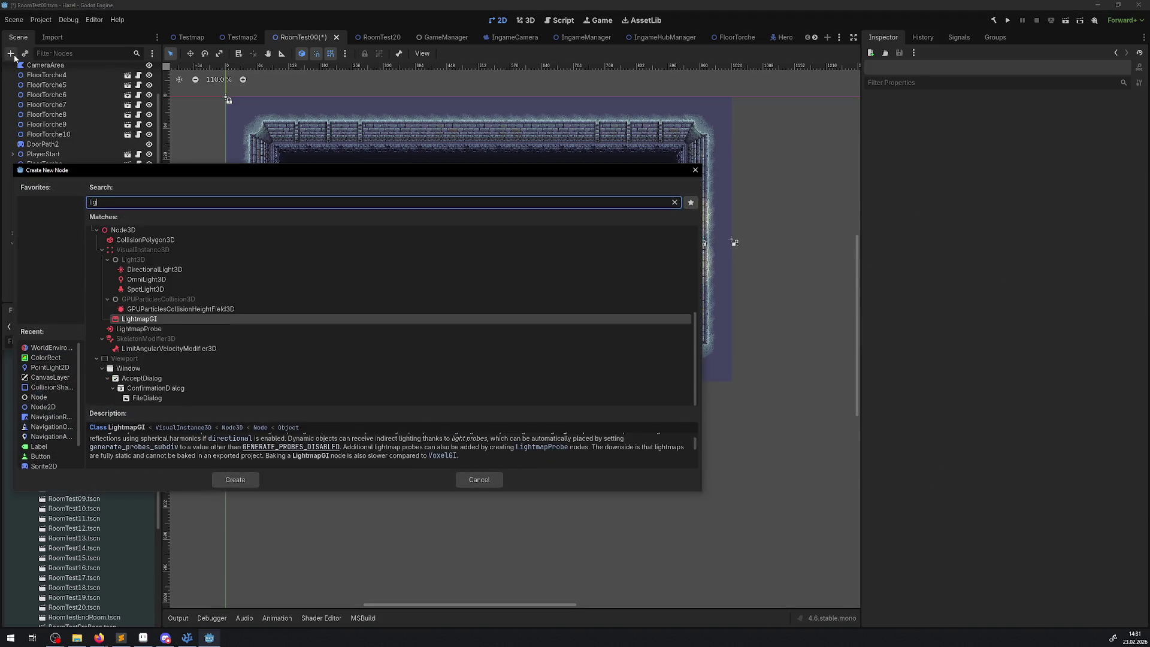
text(h)
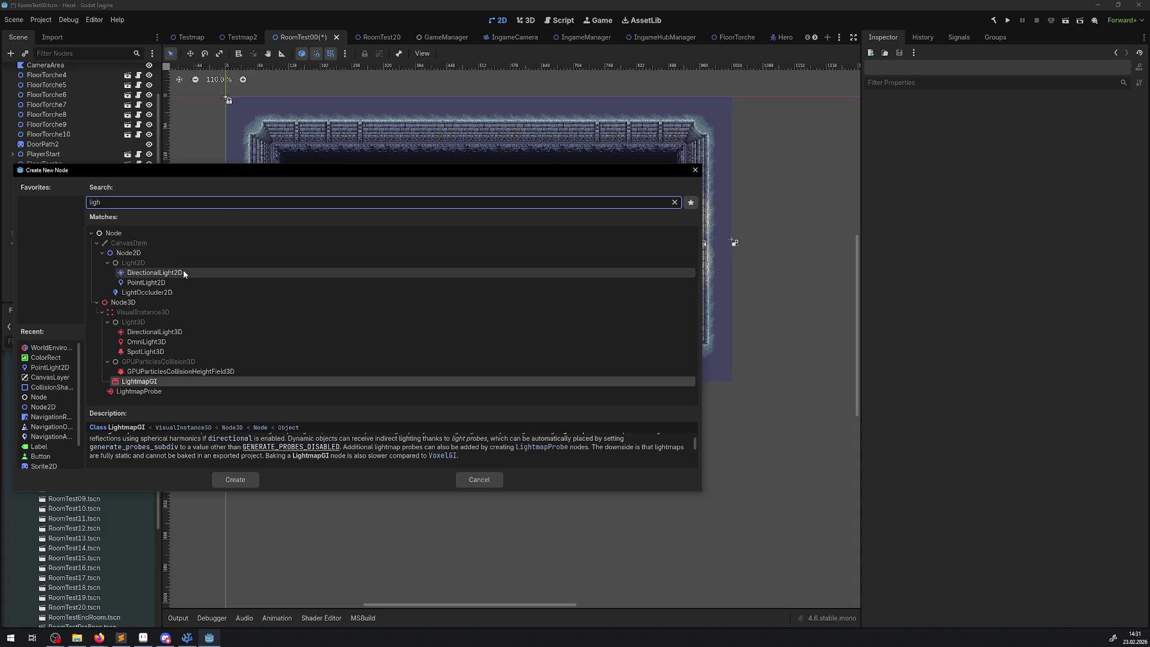
click(151, 293)
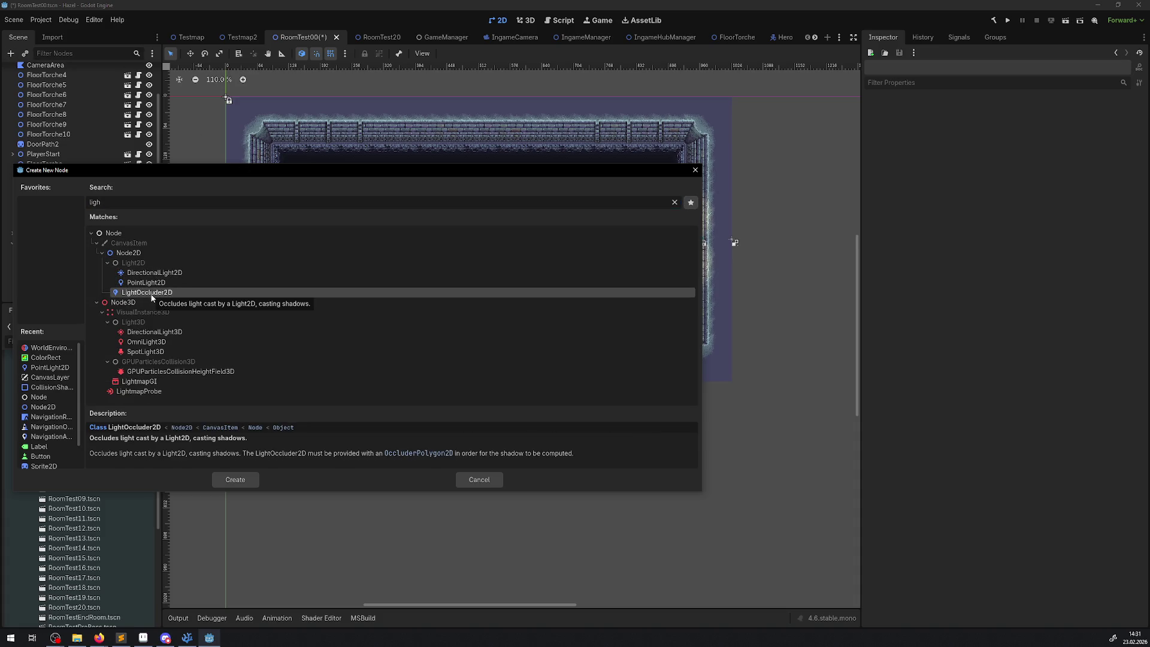
click(97, 303)
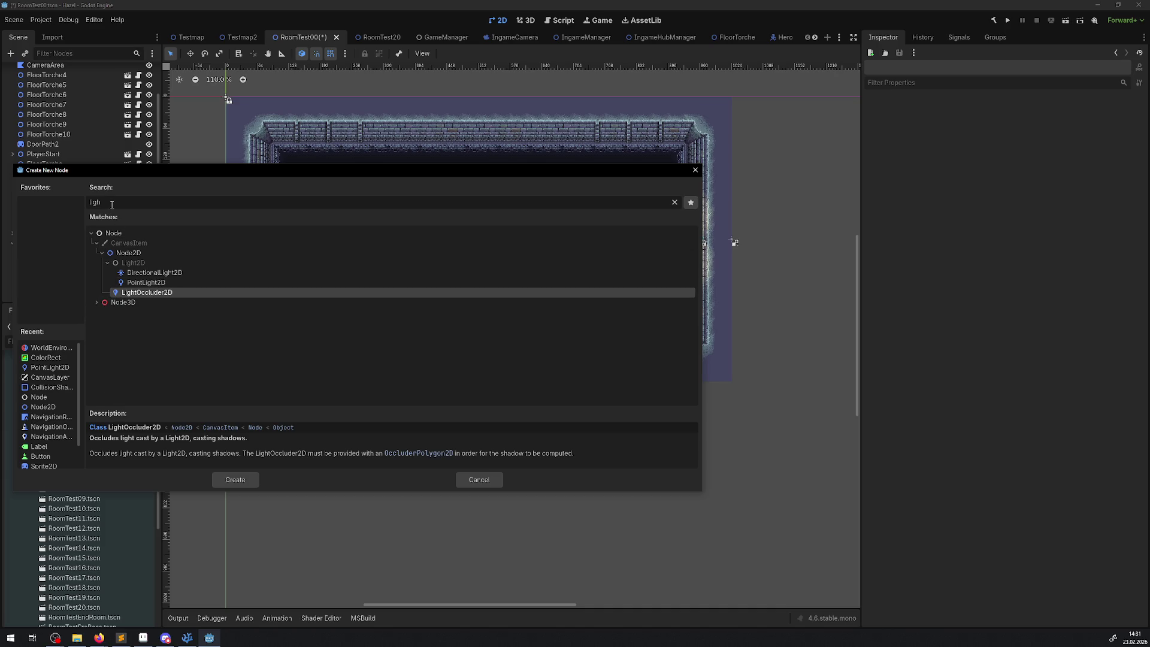
key(BackSpace)
key(BackSpace)
key(BackSpace)
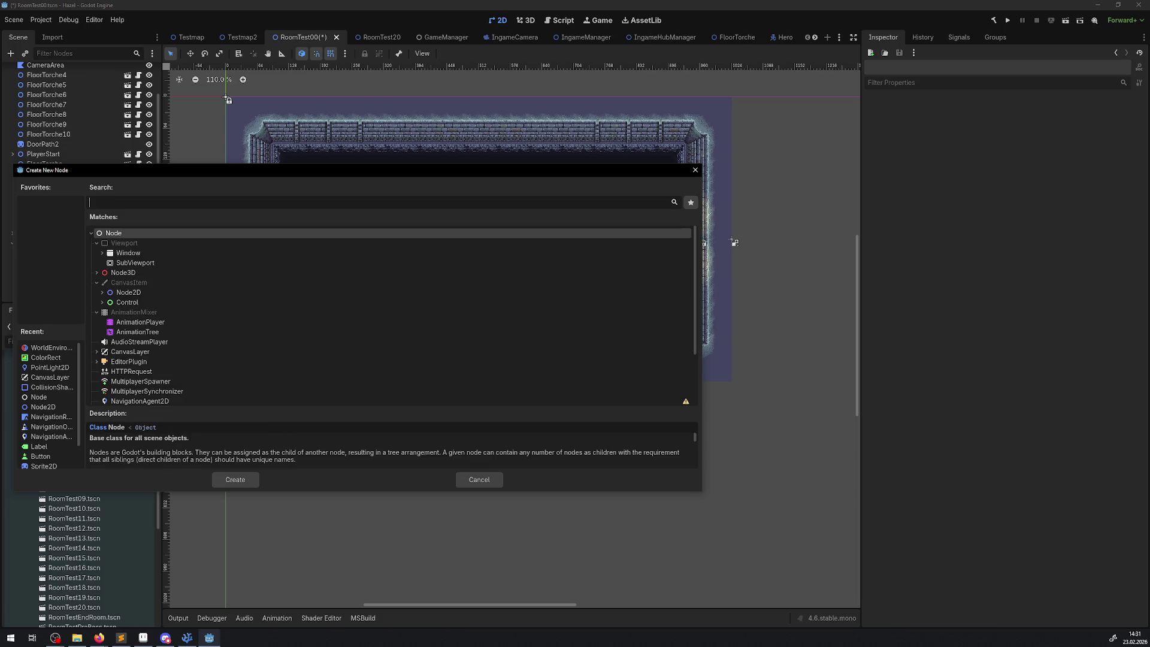
key(alt+Tab)
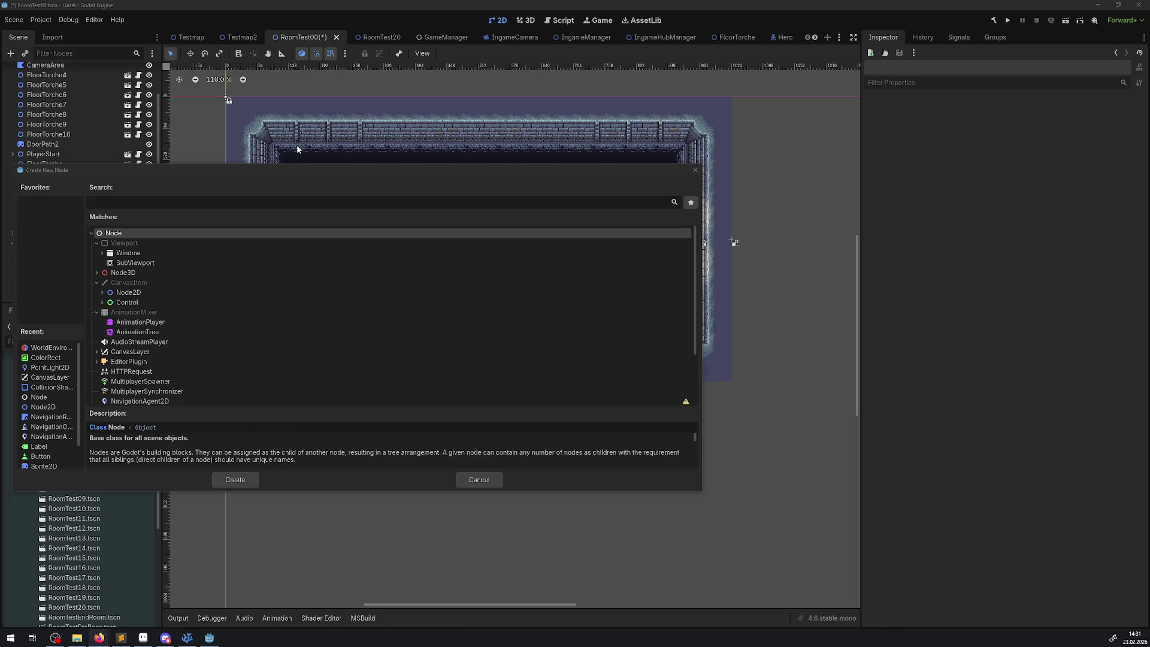
key(alt+Tab)
text(amb)
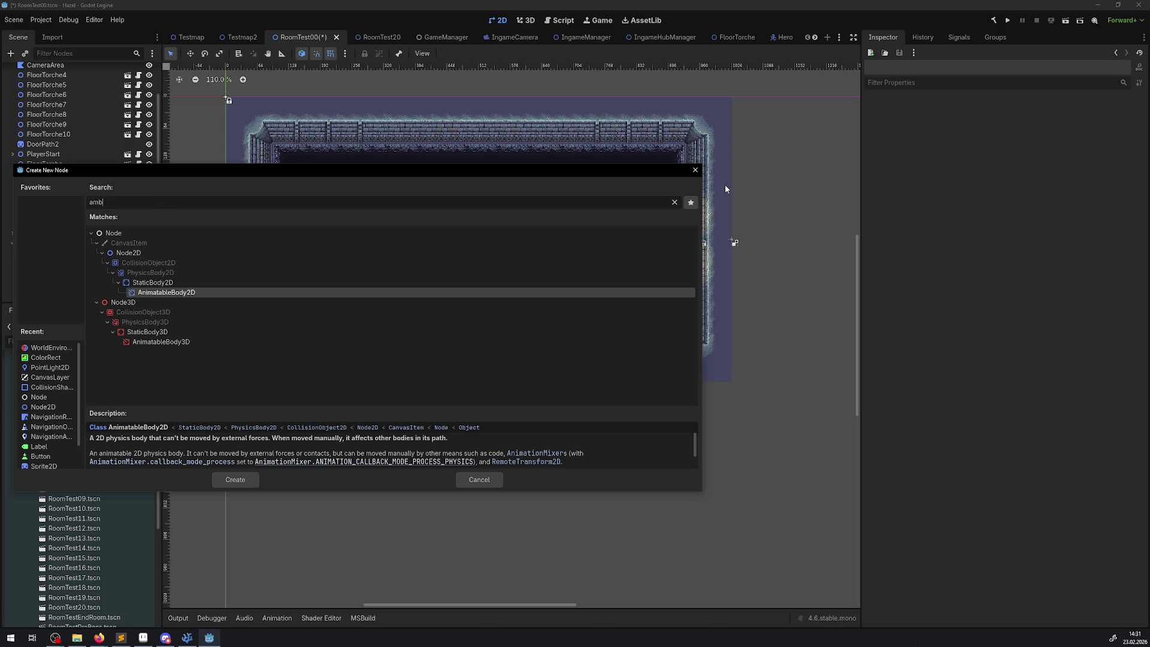
click(695, 170)
click(191, 37)
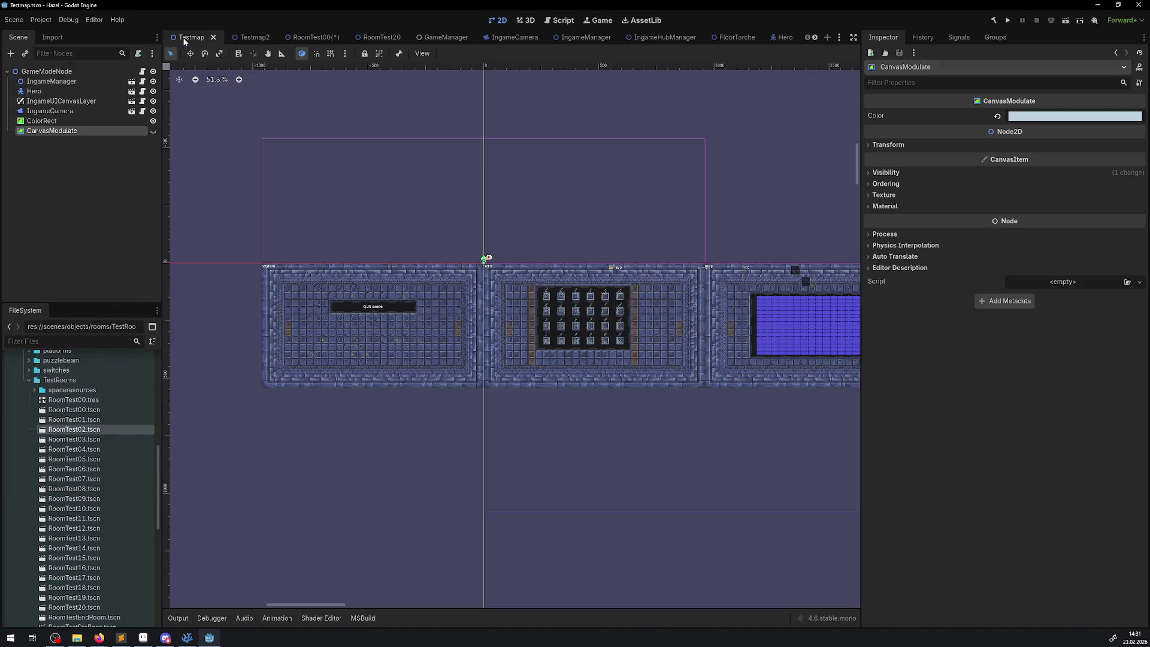
- Inspect the Testmap ColorRect: size 5000×5000, position −2000, scale 3, Z Index −1000
click(57, 122)
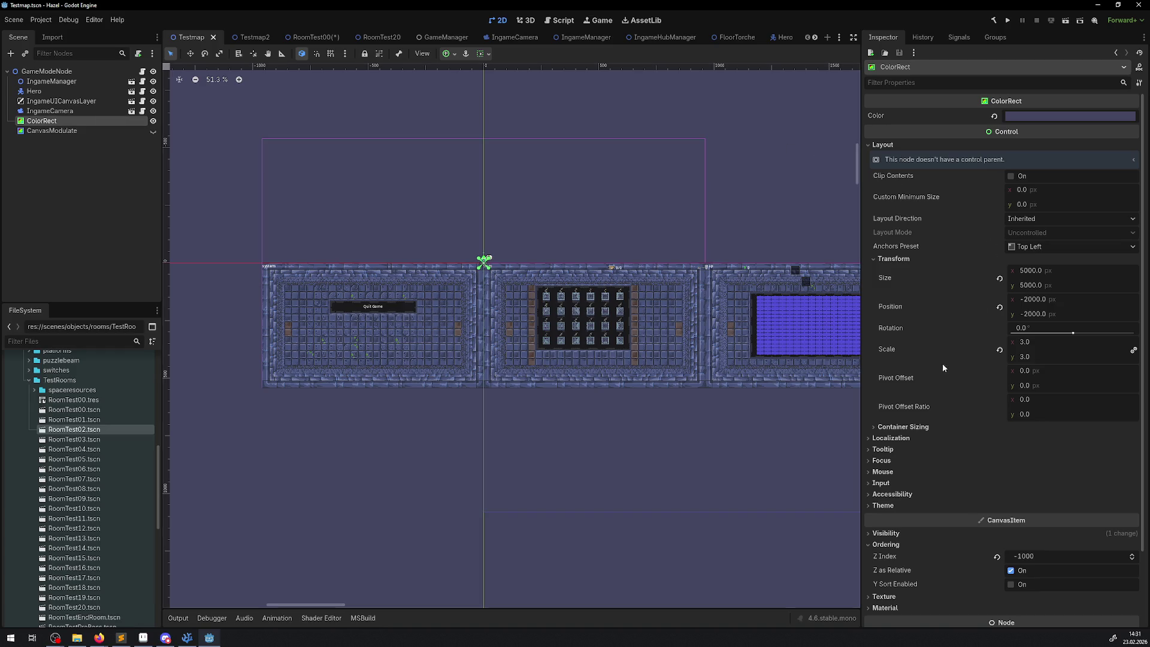
scroll(916, 468, down, 3)
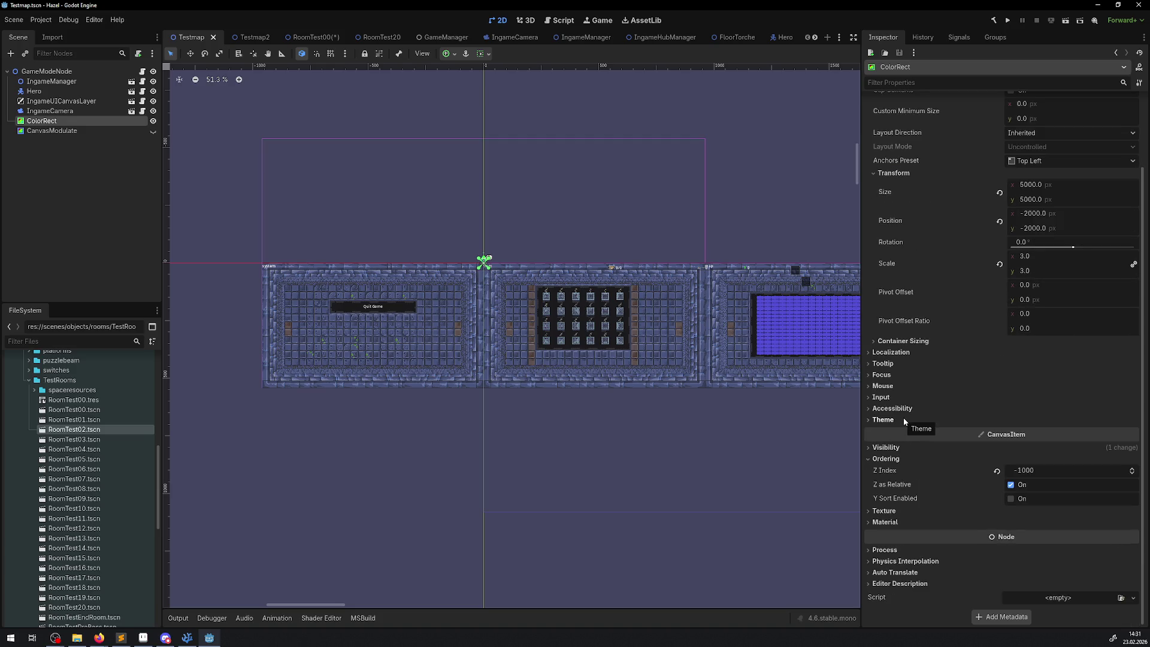
click(875, 363)
click(875, 363)
click(875, 363)
click(874, 363)
- Return to RoomTest00, save it, and deselect the animated sprite
click(304, 37)
key(ctrl+s)
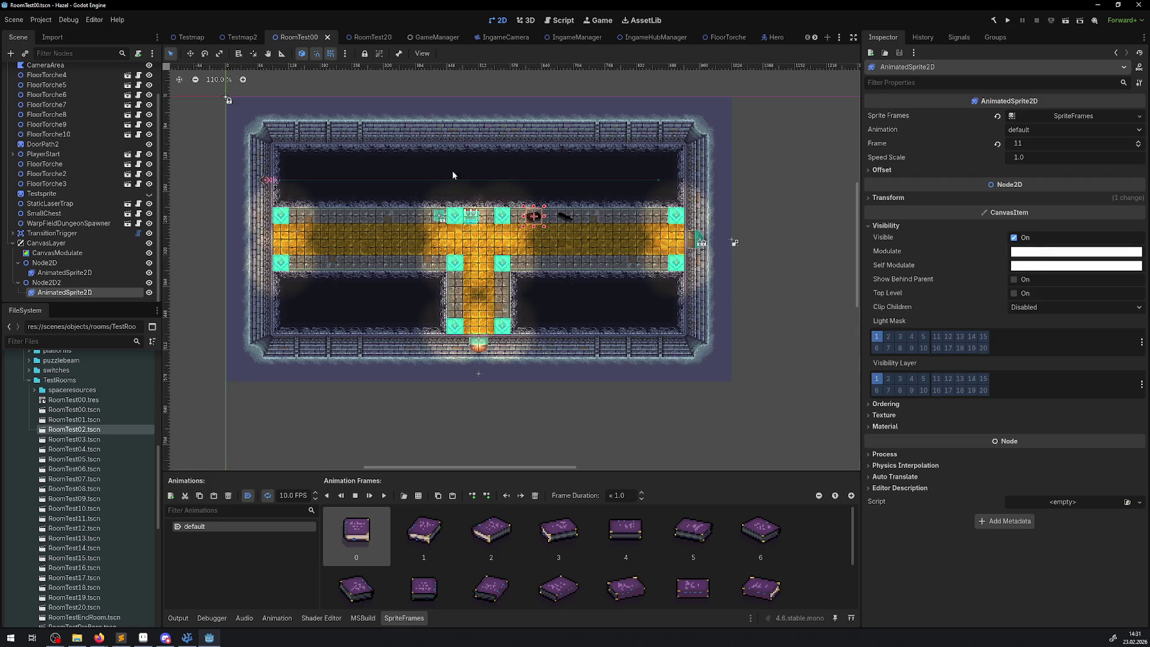
click(801, 239)
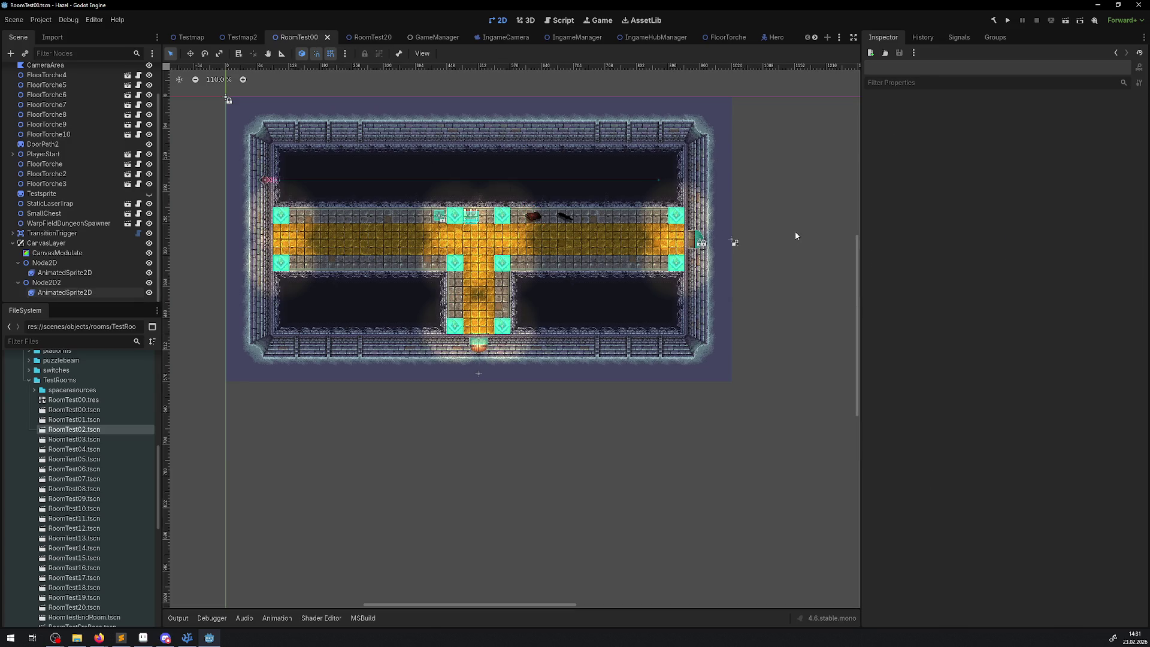